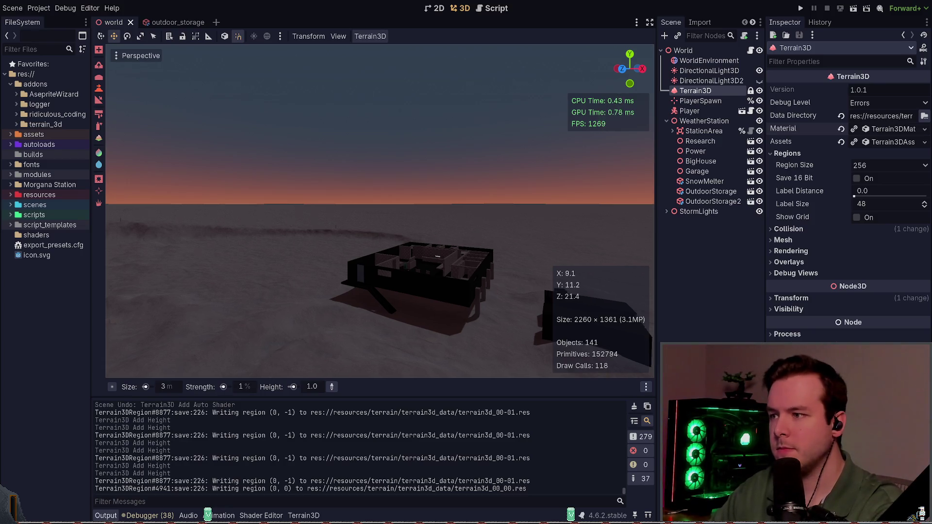
# Step: Fly beneath the station building and undo the stray Add Height stroke made there
pyautogui.press('w')
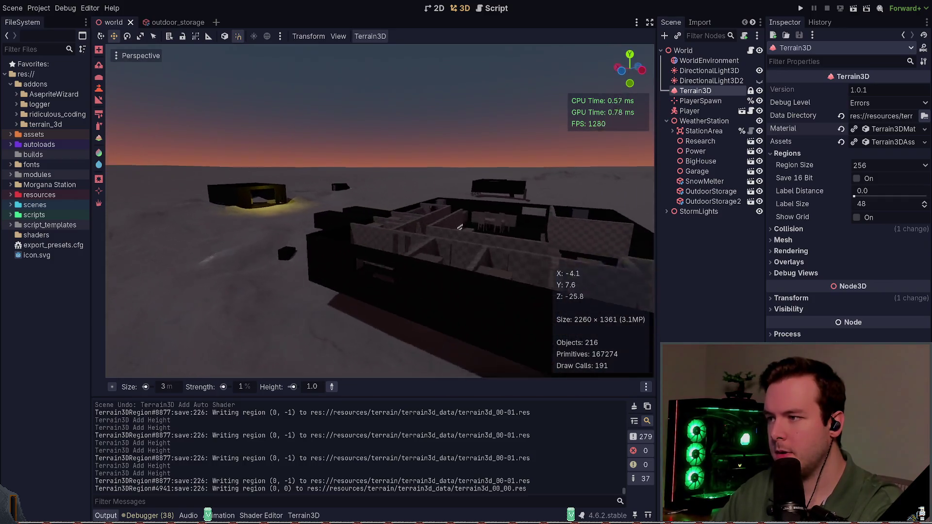
pyautogui.press('s')
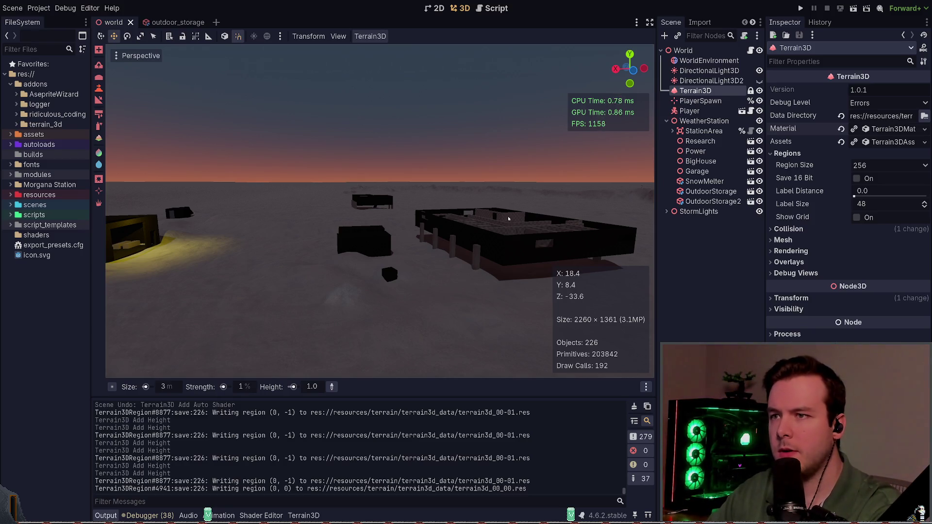
pyautogui.press('s')
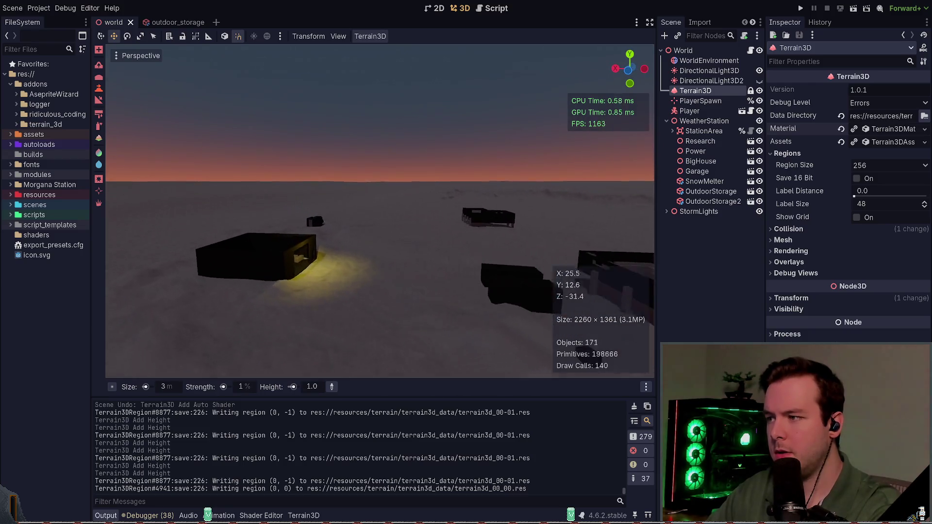
pyautogui.press('a')
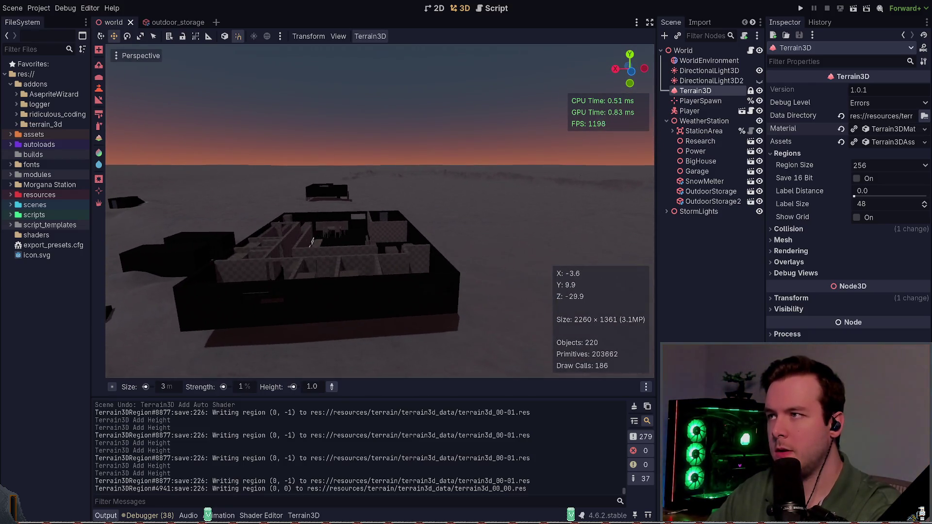
pyautogui.press('a')
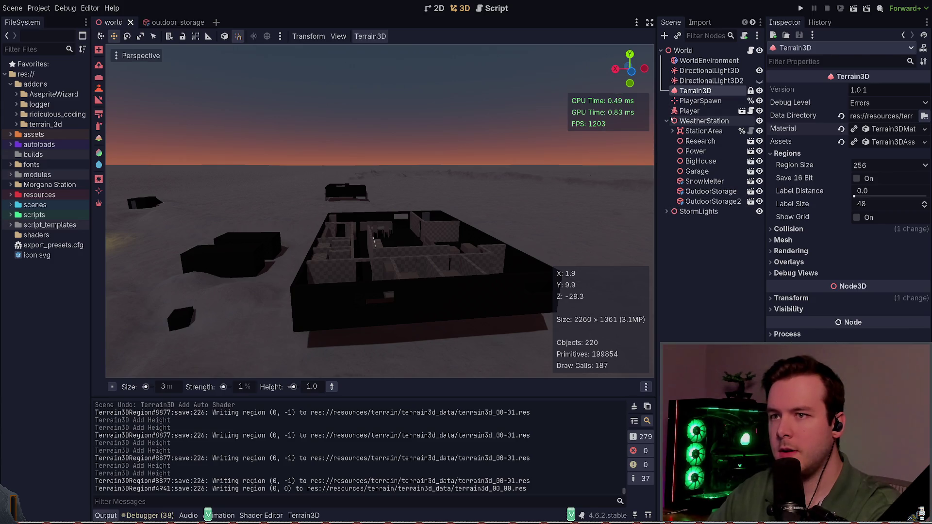
pyautogui.press('a')
pyautogui.press('w')
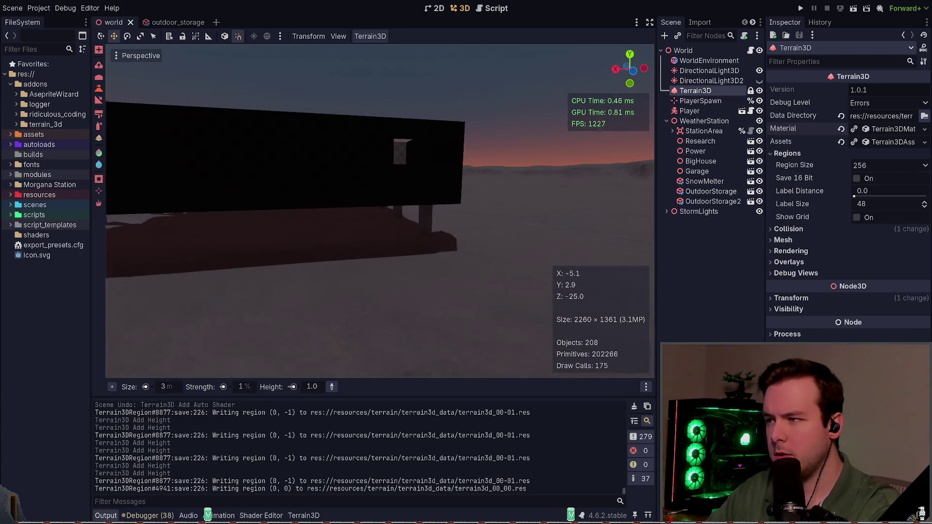
pyautogui.press('w')
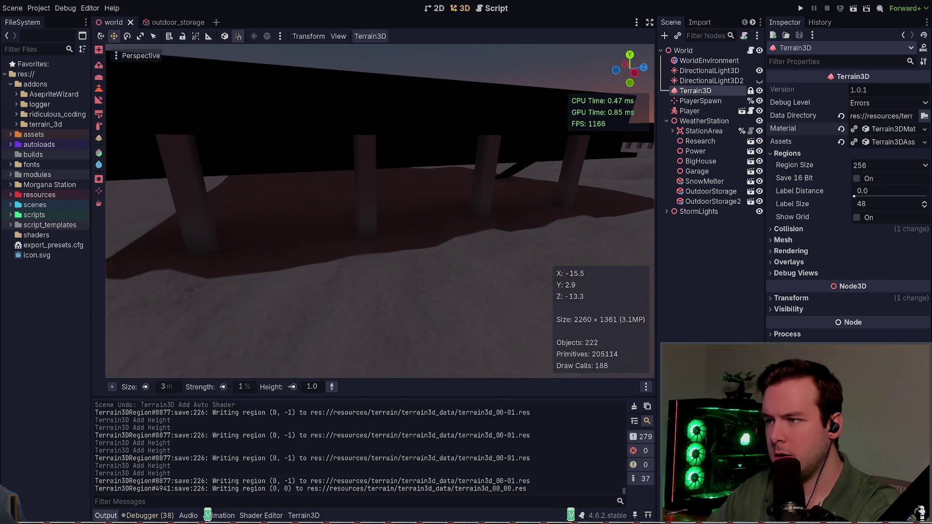
pyautogui.press('e')
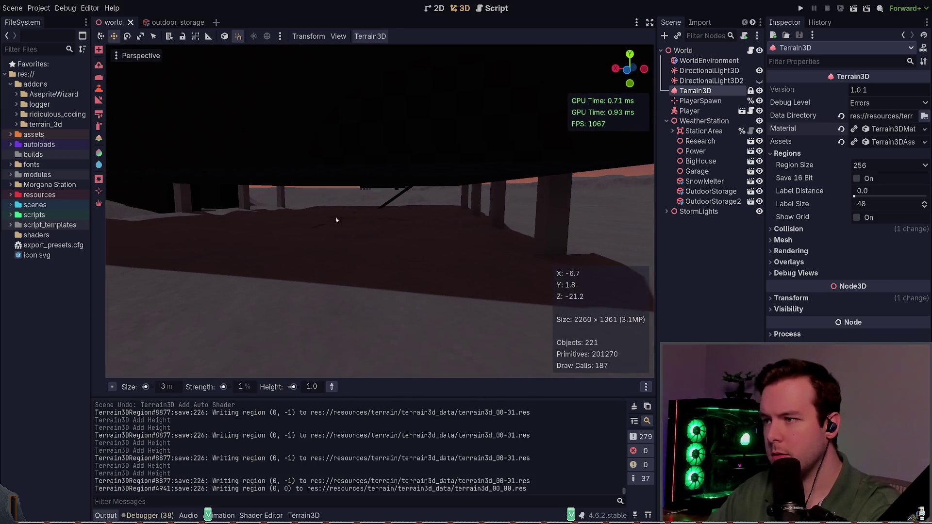
pyautogui.click(366, 240)
pyautogui.hotkey('ctrl', 'z')
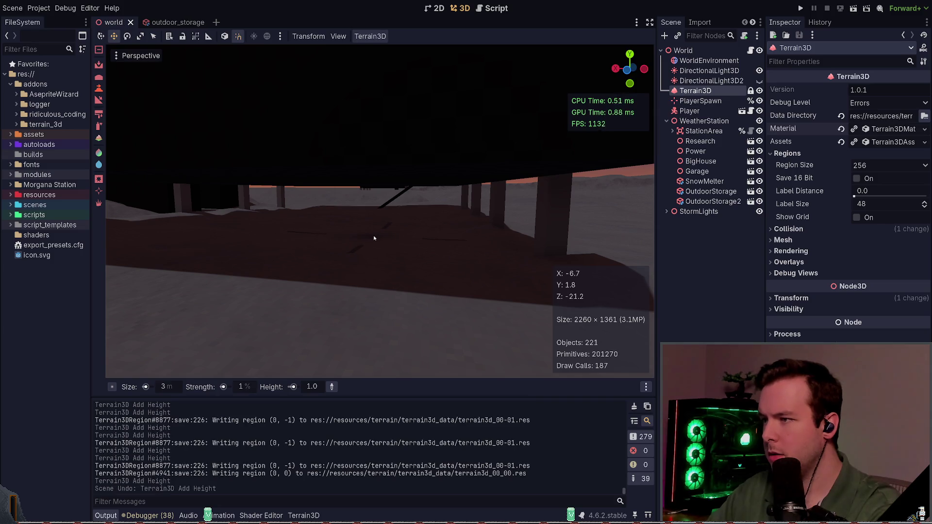
# Step: Save the terrain data and reselect the Terrain3D node
pyautogui.hotkey('ctrl', 's')
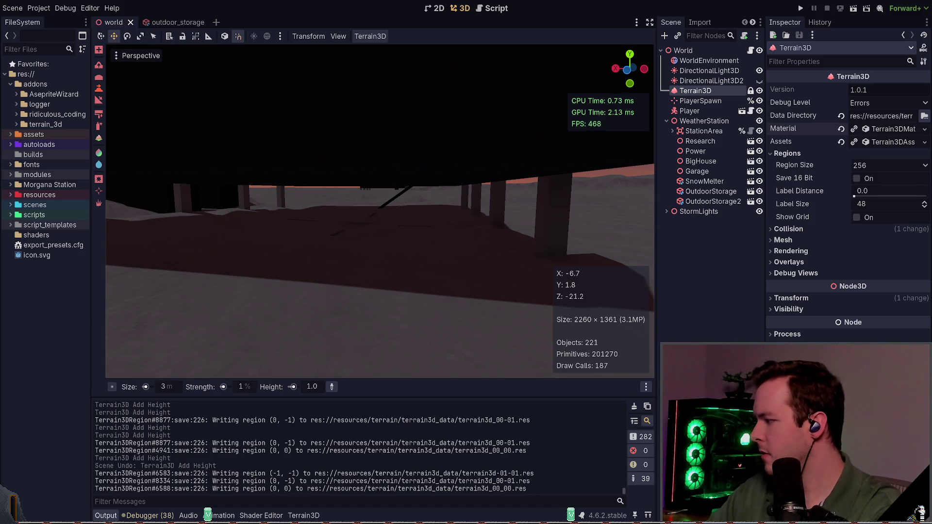
pyautogui.press('Escape')
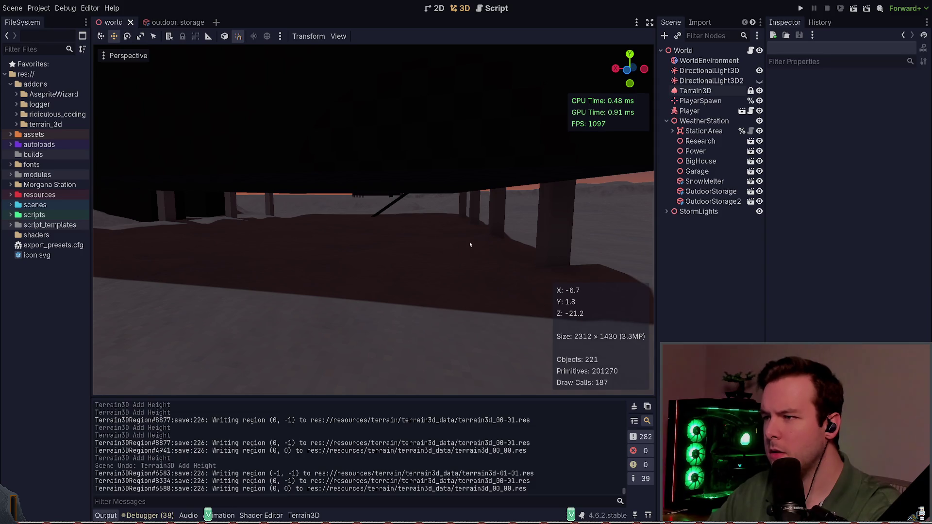
pyautogui.click(695, 91)
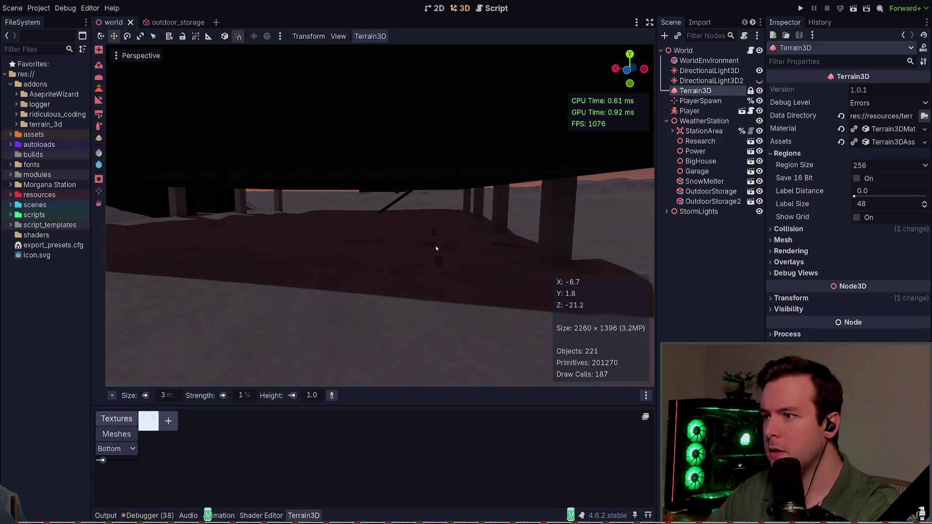
# Step: Raise a ridge of snow beside the building, orbit around the station to check it, and save
pyautogui.moveTo(295, 254); pyautogui.dragTo(332, 256)
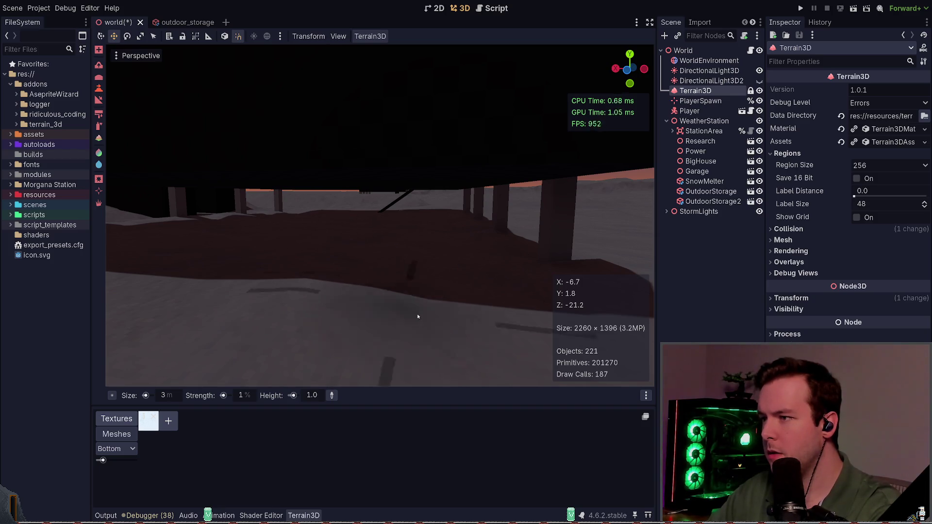
pyautogui.scroll(-3, 243, 256)
pyautogui.moveTo(306, 241); pyautogui.dragTo(327, 241)
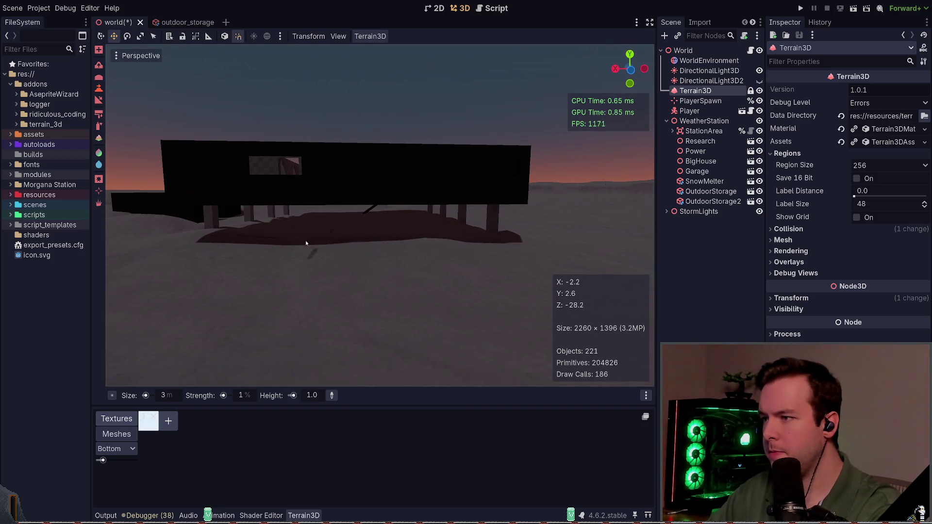
pyautogui.moveTo(382, 221)
pyautogui.mouseDown()
pyautogui.moveTo(522, 254)
pyautogui.moveTo(508, 231)
pyautogui.mouseUp()
pyautogui.hotkey('ctrl', 's')
pyautogui.moveTo(499, 290); pyautogui.dragTo(499, 289)
# Step: Run the game with F5, walk the snowy terrain, then Dev Quit back to the editor
pyautogui.press('F5')
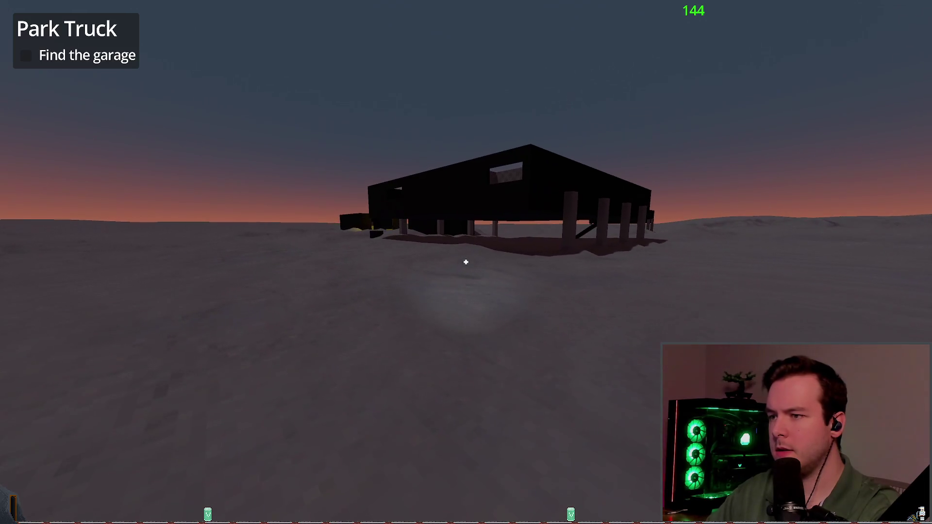
pyautogui.press('Escape')
pyautogui.press('Return')
pyautogui.moveTo(475, 248)
pyautogui.mouseDown()
pyautogui.moveTo(436, 219)
pyautogui.moveTo(329, 317)
pyautogui.mouseUp()
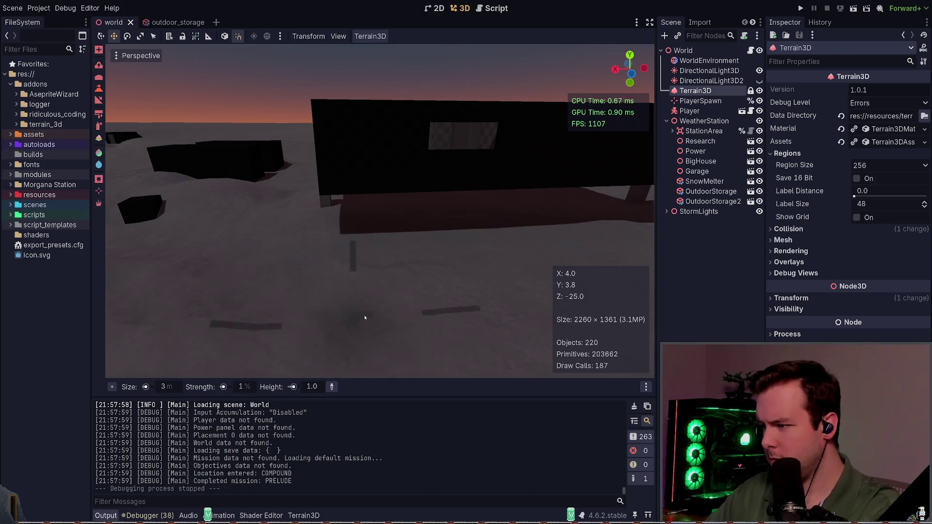
# Step: Set sculpt strength to 5 % and raise terrain along the building's base and wall, then save
pyautogui.doubleClick(241, 387)
pyautogui.write('5')
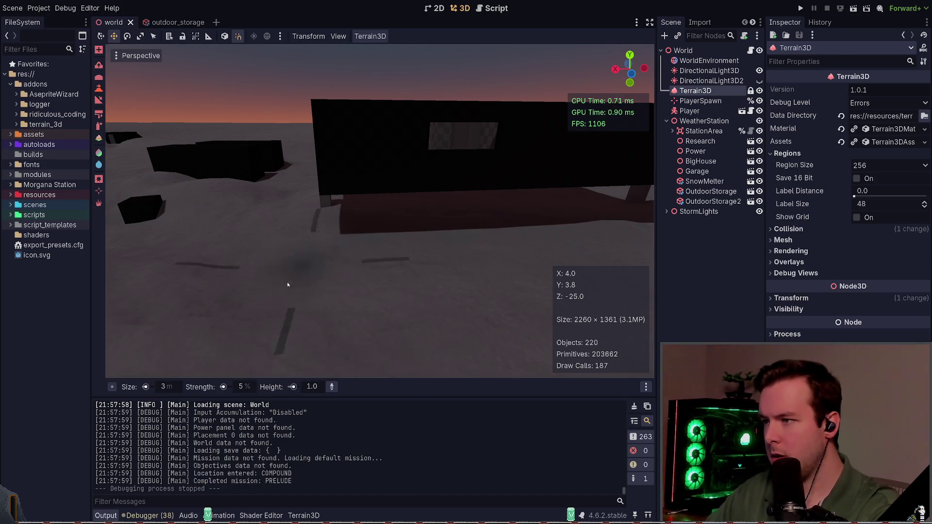
pyautogui.doubleClick(180, 390)
pyautogui.moveTo(412, 238); pyautogui.dragTo(420, 243)
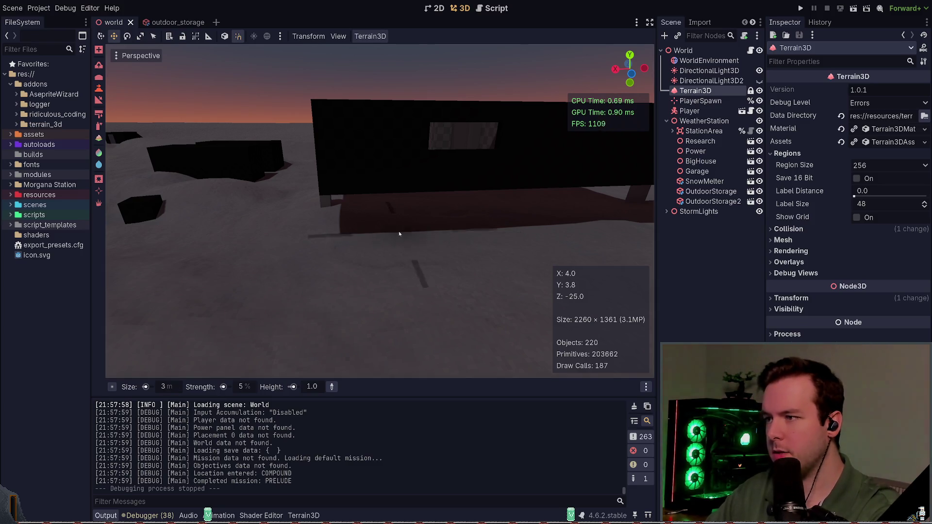
pyautogui.moveTo(335, 229); pyautogui.dragTo(343, 223)
pyautogui.moveTo(445, 245); pyautogui.dragTo(388, 233)
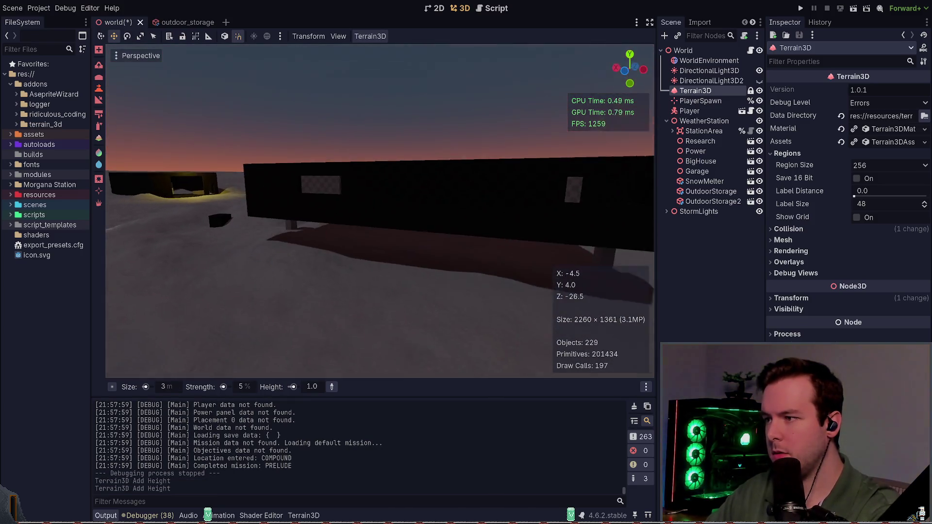
pyautogui.moveTo(333, 262)
pyautogui.mouseDown()
pyautogui.moveTo(506, 308)
pyautogui.moveTo(473, 305)
pyautogui.mouseUp()
pyautogui.moveTo(414, 270); pyautogui.dragTo(432, 272)
pyautogui.moveTo(439, 273); pyautogui.dragTo(452, 275)
pyautogui.hotkey('ctrl', 's')
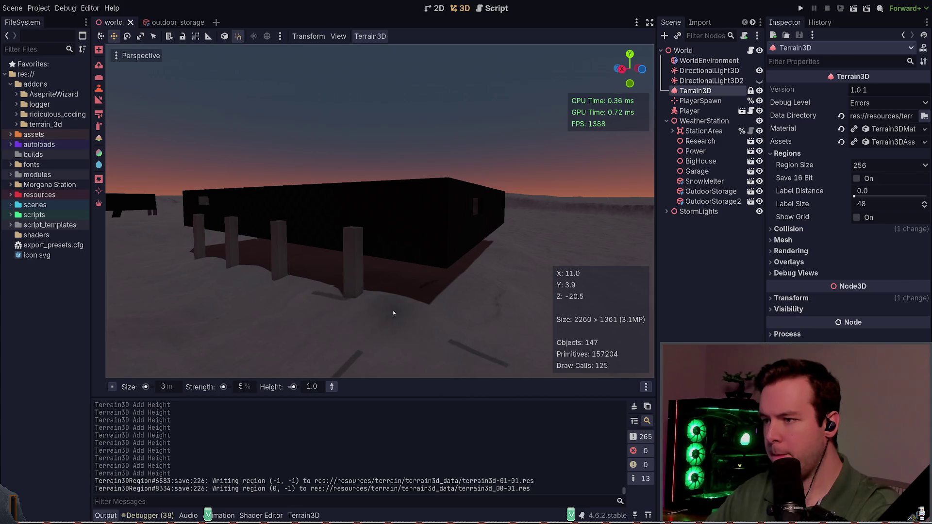
# Step: Add more height around the building's base and side, and save the terrain again
pyautogui.click(394, 310)
pyautogui.click(423, 278)
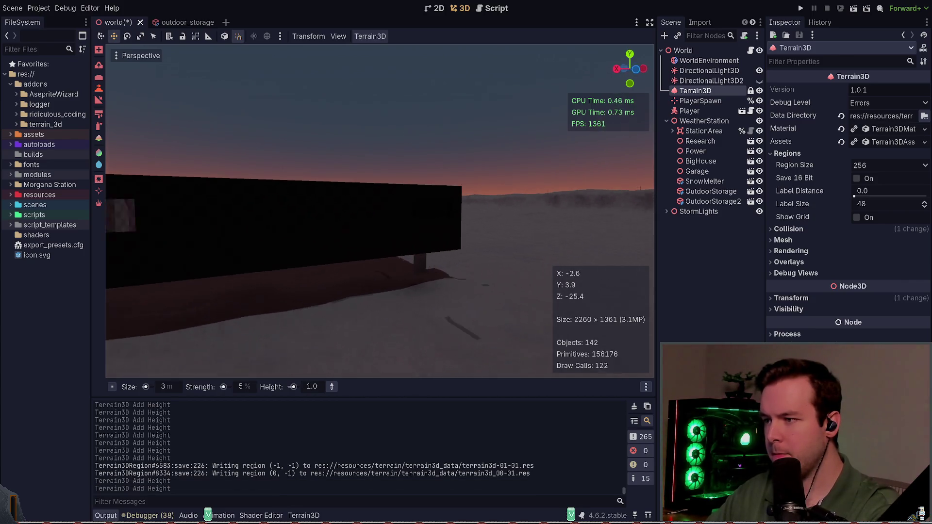
pyautogui.click(333, 251)
pyautogui.click(308, 253)
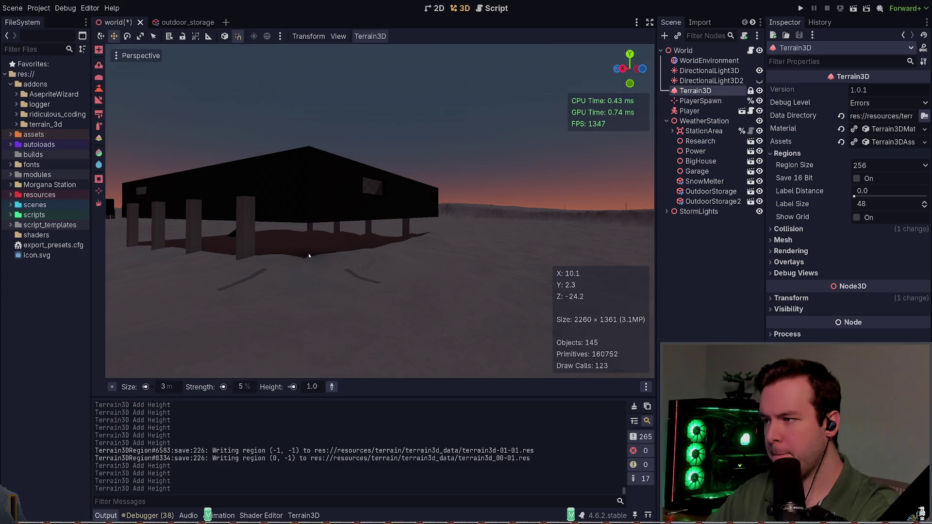
pyautogui.hotkey('ctrl', 's')
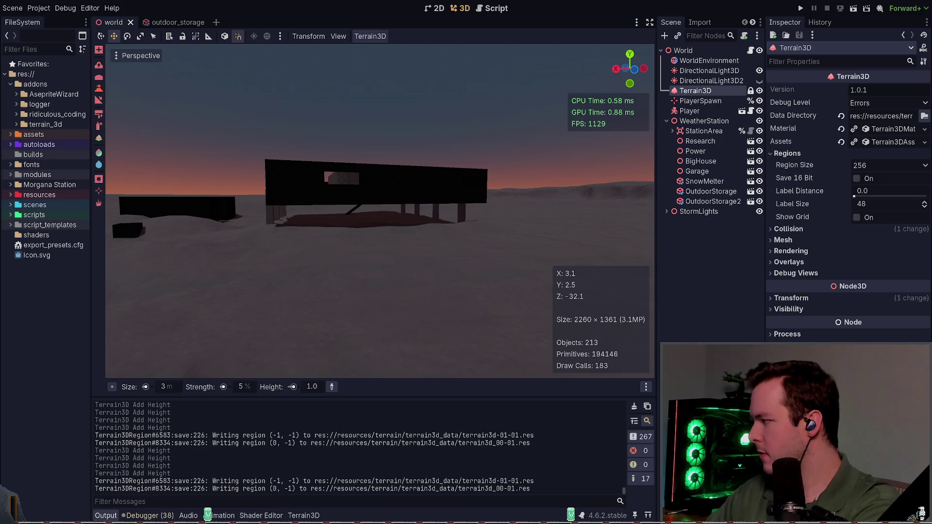
# Step: Reselect Terrain3D and orbit low around the building's long wall and support posts
pyautogui.press('Escape')
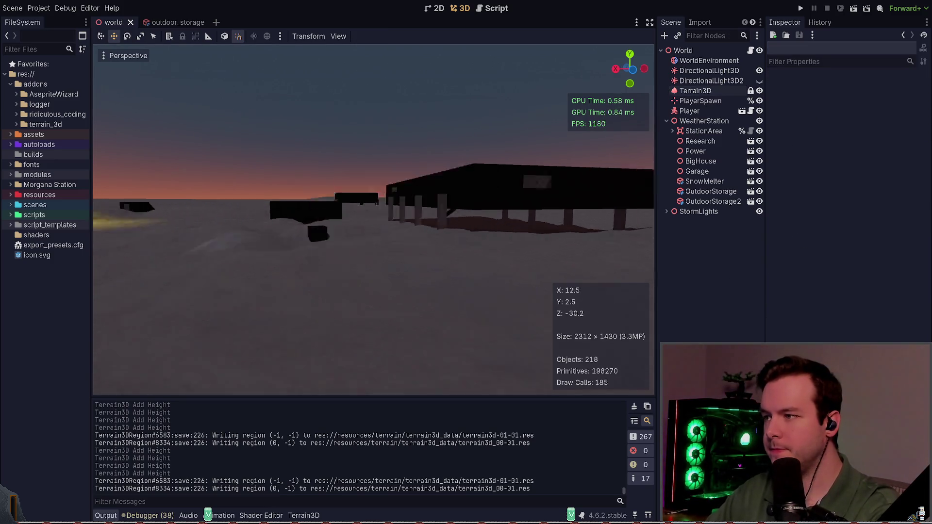
pyautogui.press('a')
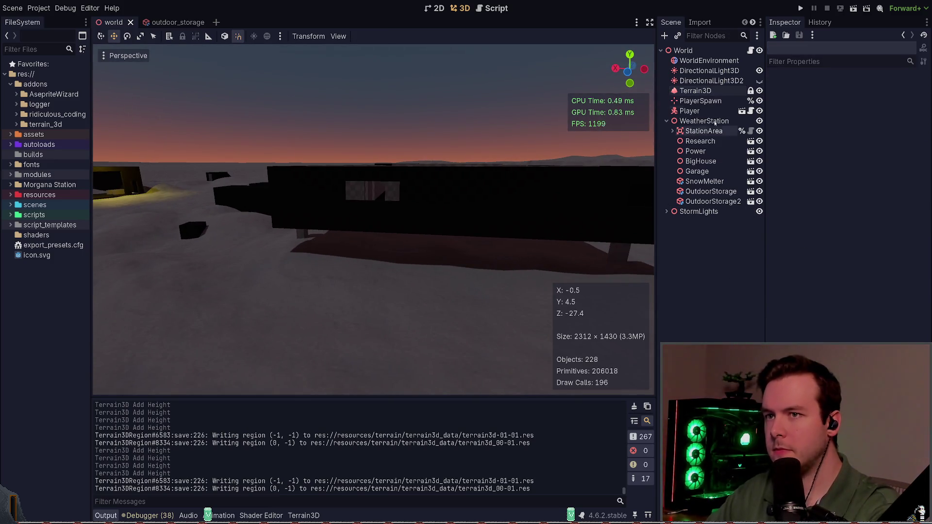
pyautogui.click(695, 91)
pyautogui.moveTo(316, 257)
pyautogui.mouseDown()
pyautogui.moveTo(447, 292)
pyautogui.moveTo(478, 259)
pyautogui.mouseUp()
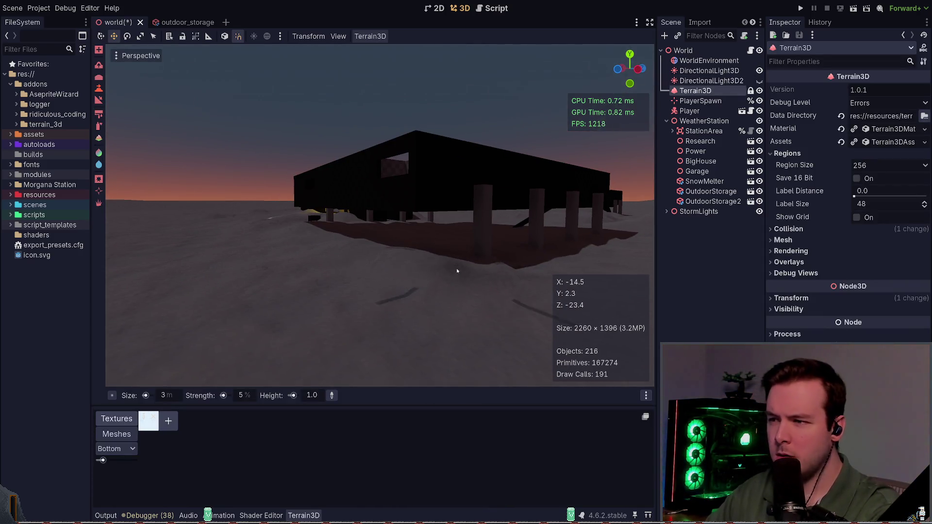
pyautogui.press('w')
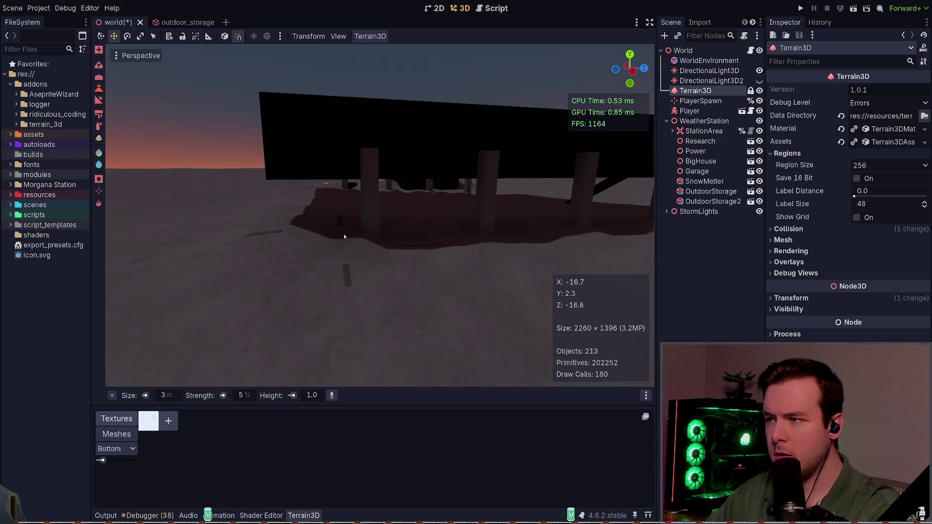
pyautogui.moveTo(384, 238)
pyautogui.mouseDown()
pyautogui.moveTo(452, 207)
pyautogui.moveTo(441, 191)
pyautogui.moveTo(483, 265)
pyautogui.mouseUp()
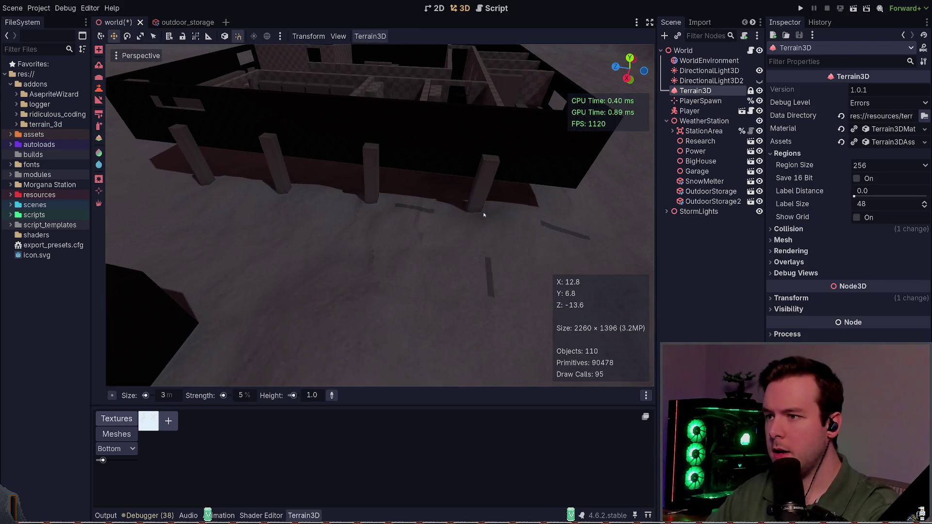
pyautogui.moveTo(306, 197); pyautogui.dragTo(306, 197)
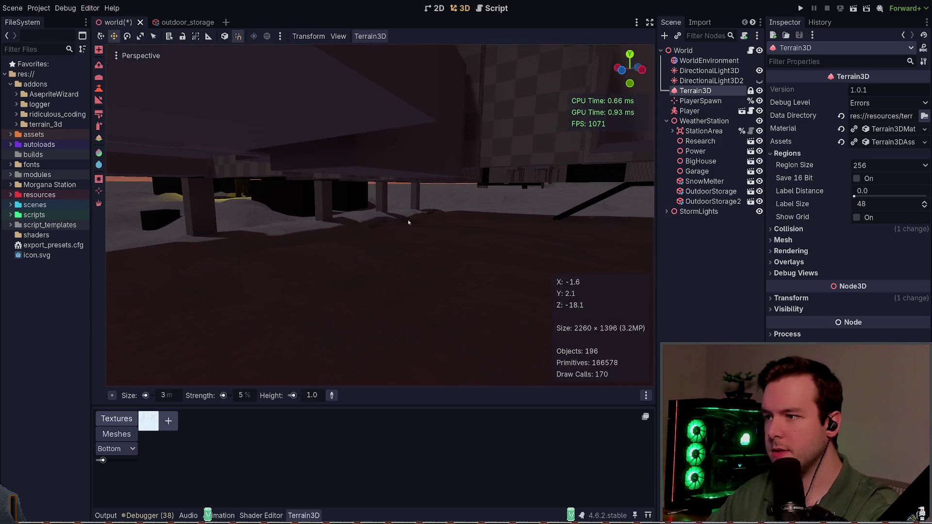
pyautogui.moveTo(305, 246)
pyautogui.mouseDown()
pyautogui.moveTo(397, 235)
pyautogui.moveTo(349, 240)
pyautogui.moveTo(236, 405)
pyautogui.mouseUp()
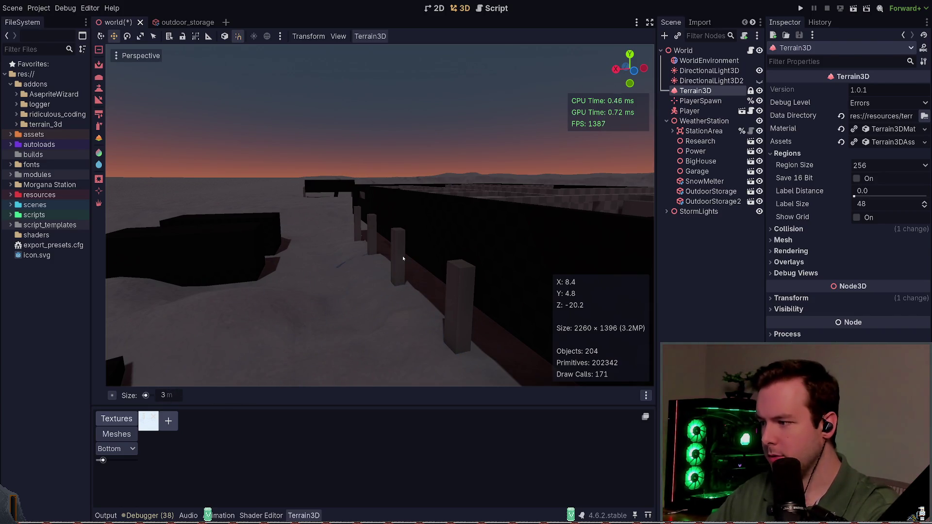
# Step: Show the Output log and raise snow along the fence posts with a 0.5 m height brush
pyautogui.click(108, 514)
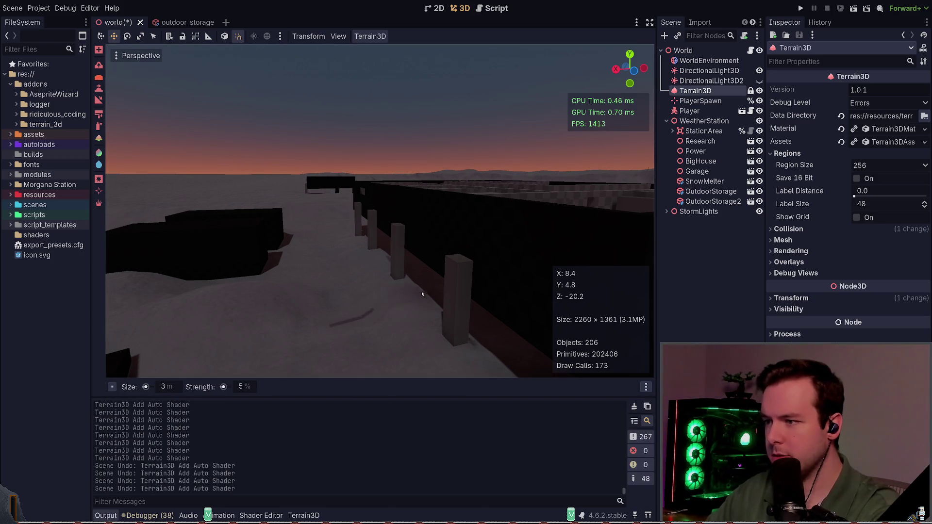
pyautogui.press('r')
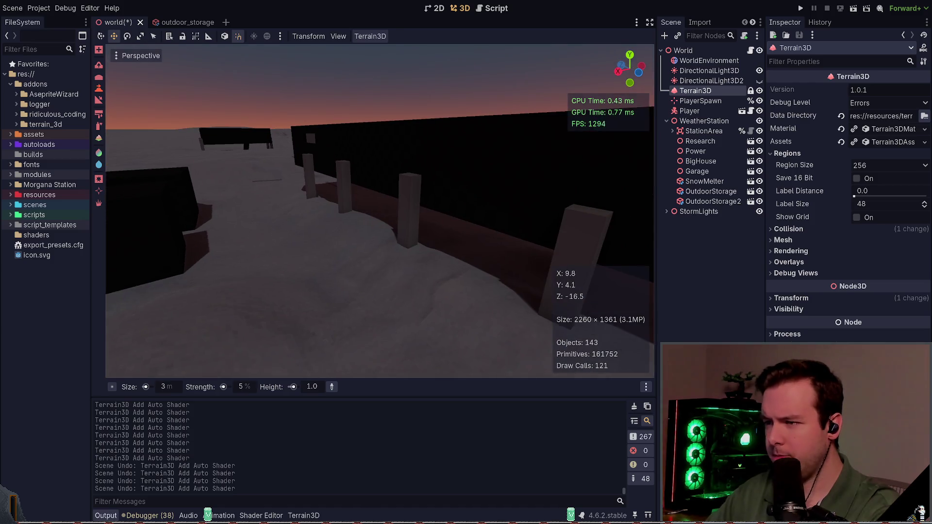
pyautogui.write('0.5')
pyautogui.press('Return')
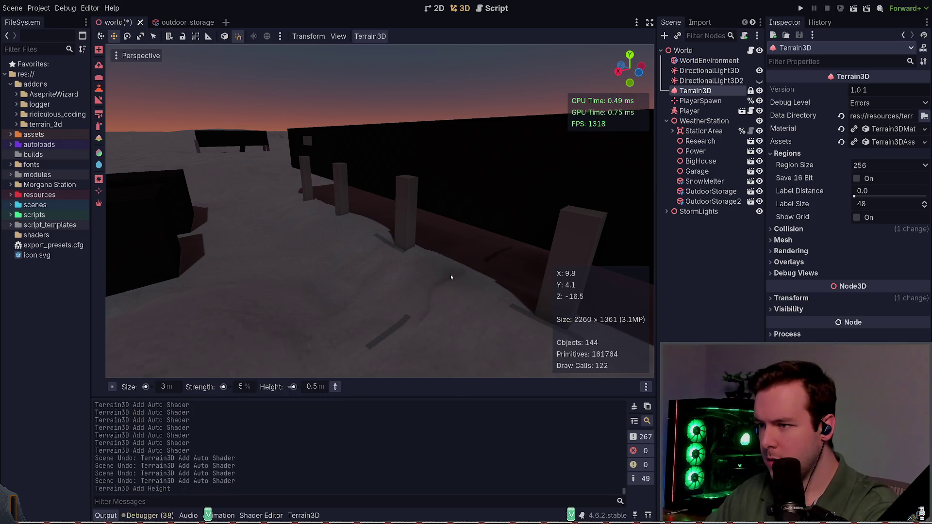
pyautogui.moveTo(458, 277)
pyautogui.mouseDown()
pyautogui.moveTo(300, 204)
pyautogui.moveTo(312, 225)
pyautogui.mouseUp()
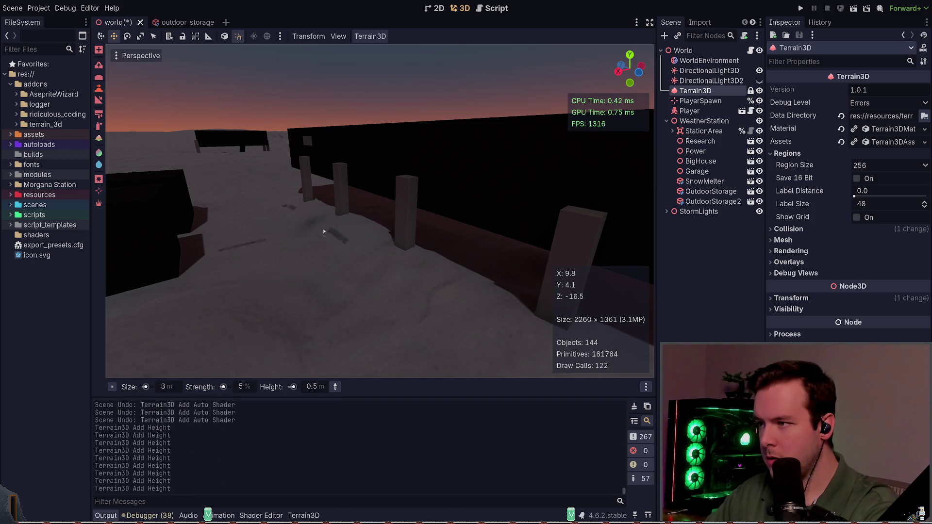
# Step: Look across the snowfield, undo the automatic terrain shading, and save
pyautogui.scroll(5, 313, 225)
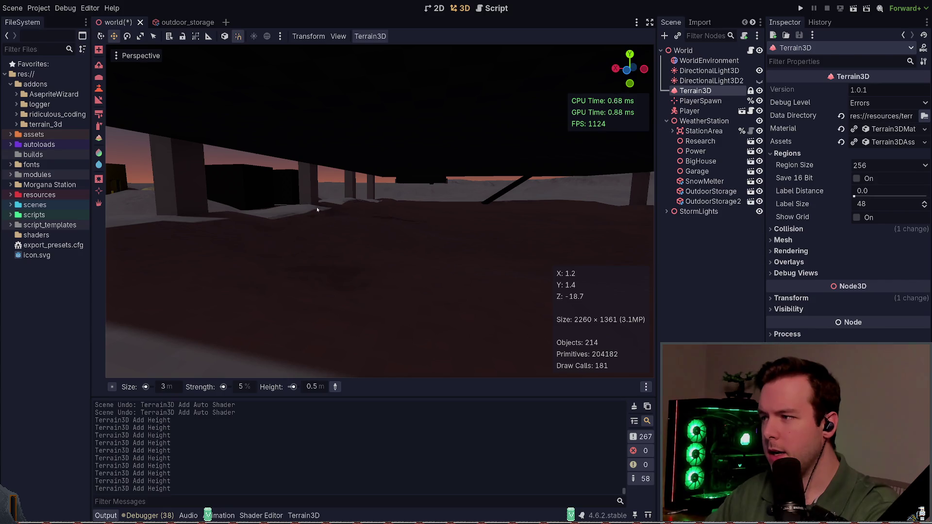
pyautogui.scroll(-5, 326, 212)
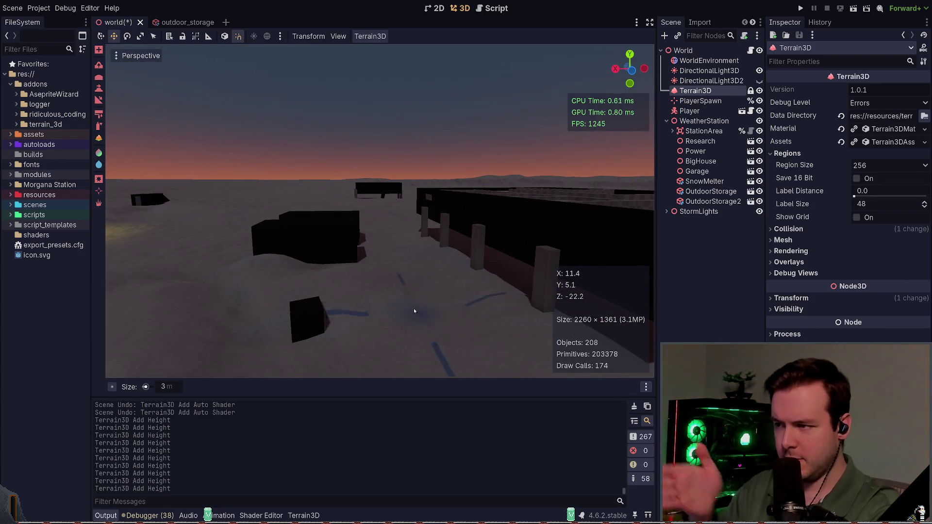
pyautogui.moveTo(418, 313); pyautogui.dragTo(429, 241)
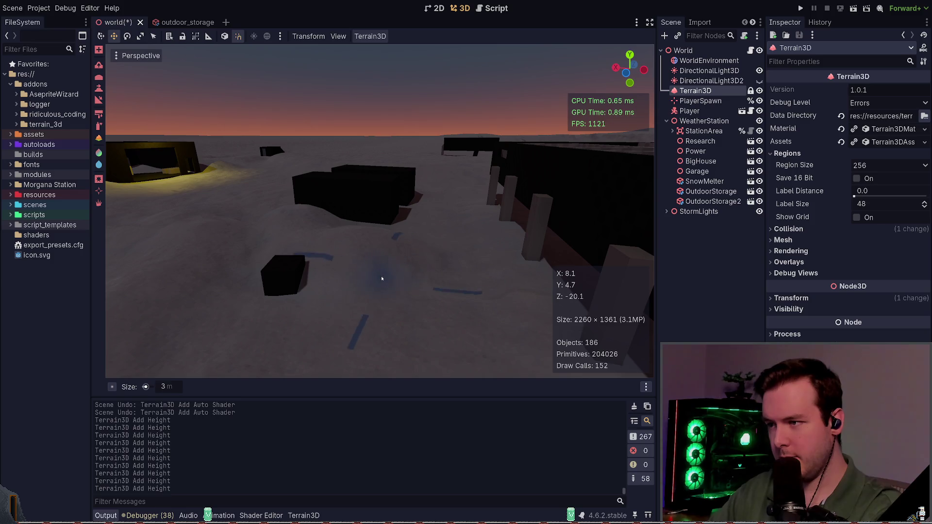
pyautogui.scroll(3, 381, 278)
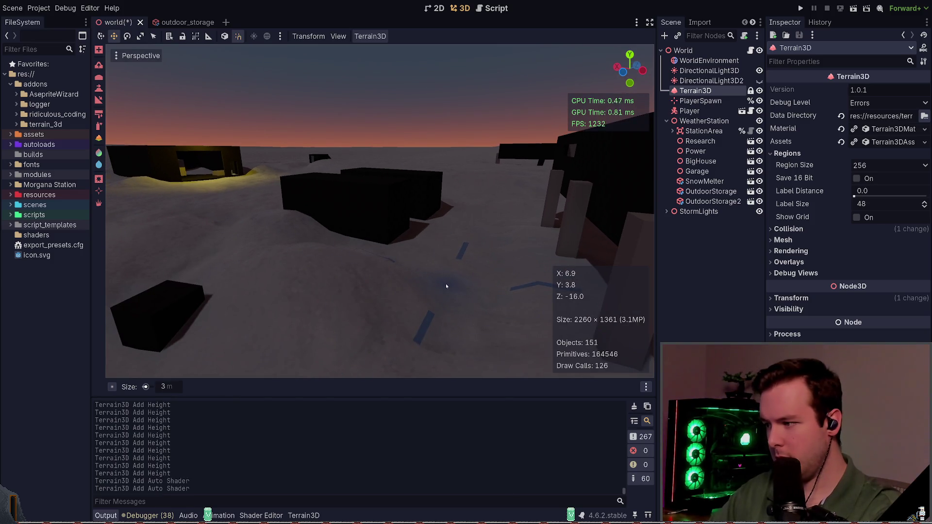
pyautogui.hotkey('ctrl', 'z')
pyautogui.hotkey('ctrl', 'z')
pyautogui.hotkey('ctrl', 's')
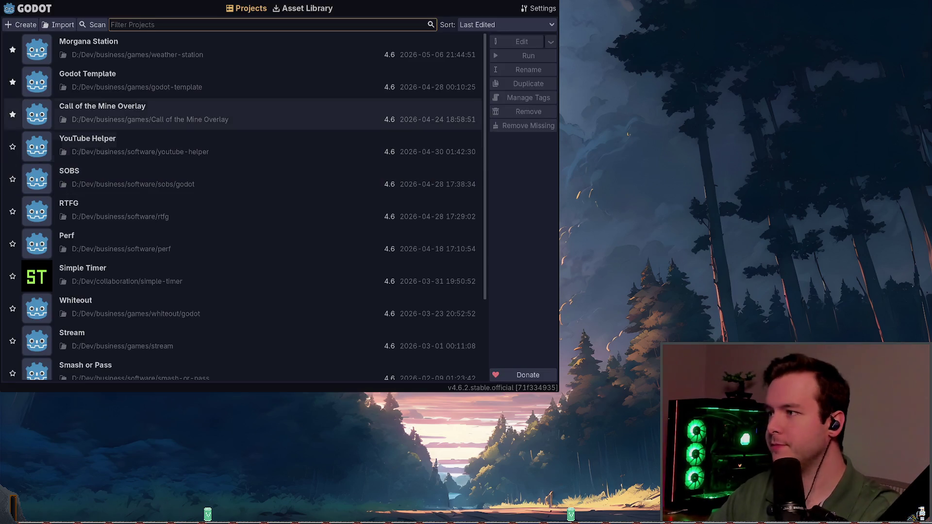
# Step: Reopen the Morgana Station project, show the load log, and select Terrain3D
pyautogui.doubleClick(125, 45)
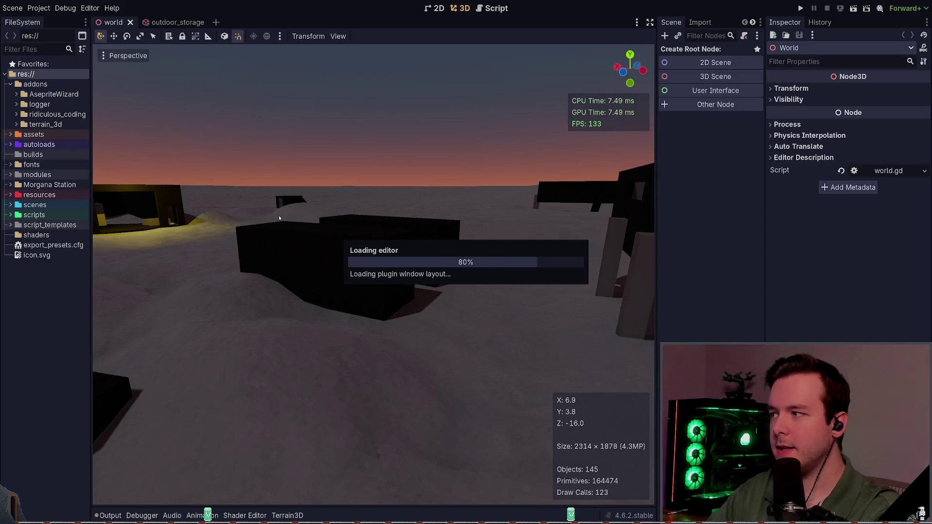
pyautogui.click(107, 516)
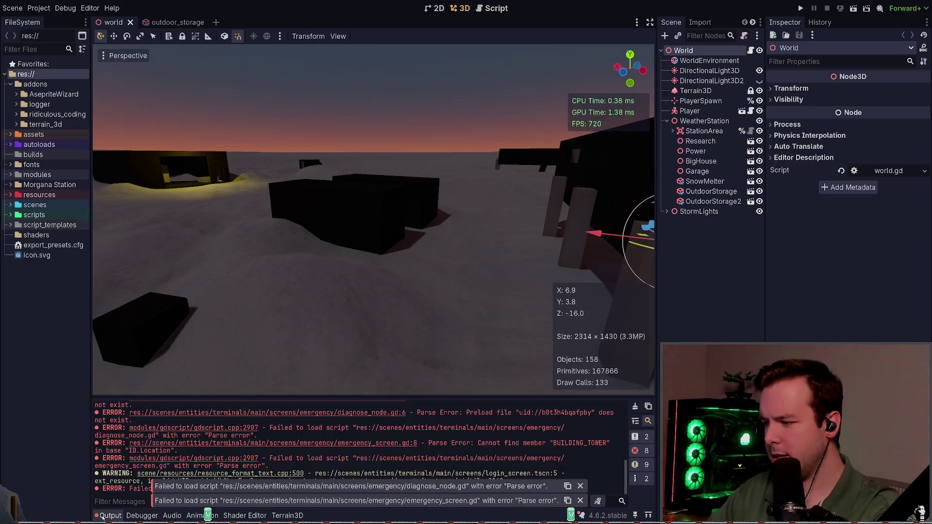
pyautogui.moveTo(474, 285)
pyautogui.mouseDown()
pyautogui.moveTo(369, 257)
pyautogui.moveTo(353, 289)
pyautogui.mouseUp()
pyautogui.click(695, 91)
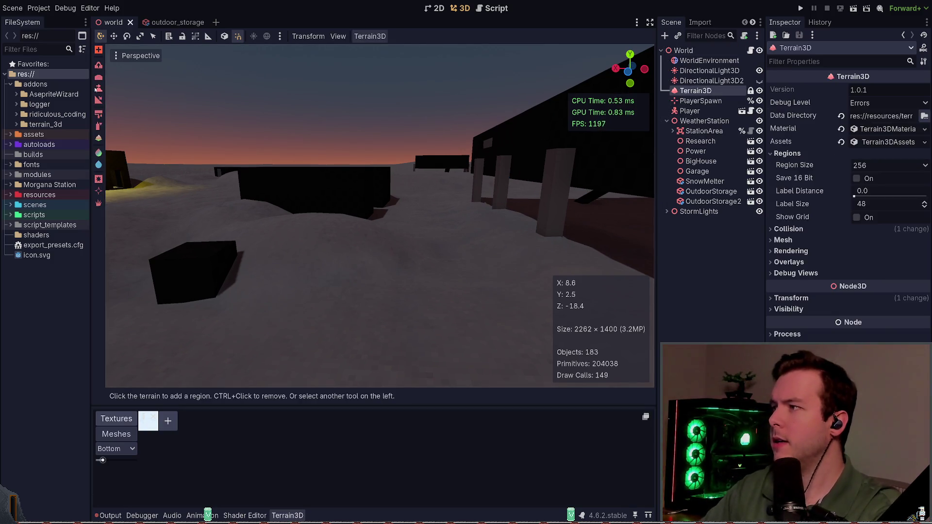
# Step: Sculpt the snow around the road markings with the 0.5 m height brush and save
pyautogui.click(98, 88)
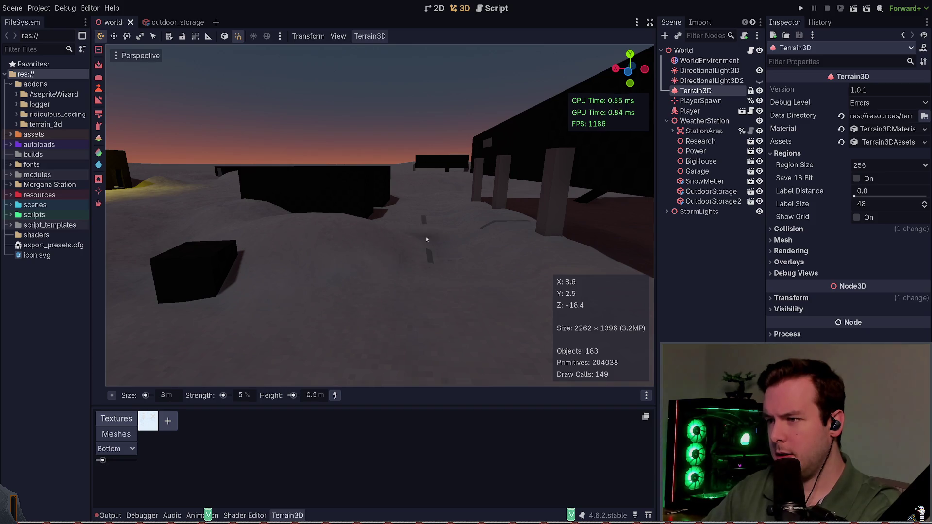
pyautogui.press('s')
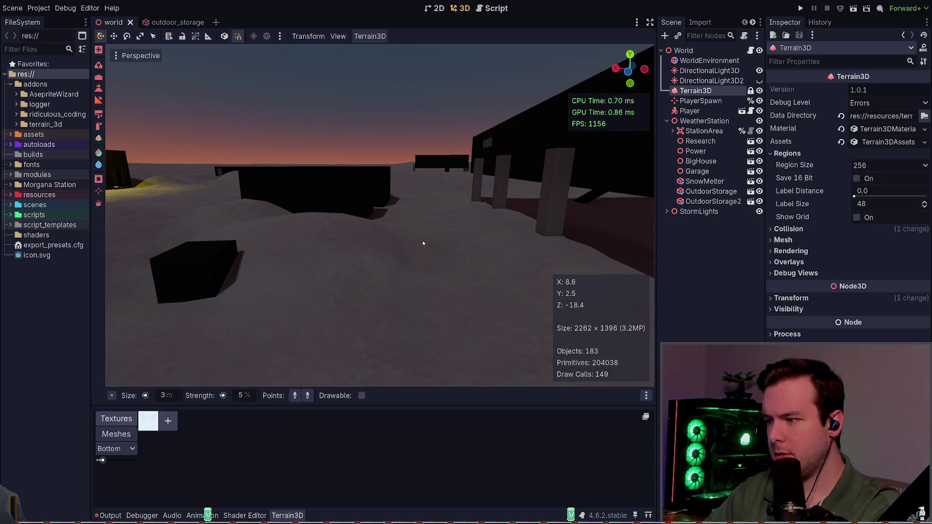
pyautogui.press('h')
pyautogui.moveTo(424, 240)
pyautogui.mouseDown()
pyautogui.moveTo(406, 250)
pyautogui.moveTo(439, 247)
pyautogui.moveTo(420, 234)
pyautogui.moveTo(422, 255)
pyautogui.moveTo(398, 311)
pyautogui.mouseUp()
pyautogui.hotkey('ctrl', 's')
# Step: Lower the snow near the road markings at 0.1 m brush height and save again
pyautogui.click(336, 396)
pyautogui.click(470, 264)
pyautogui.moveTo(466, 272)
pyautogui.mouseDown()
pyautogui.moveTo(454, 331)
pyautogui.moveTo(385, 332)
pyautogui.moveTo(169, 98)
pyautogui.mouseUp()
pyautogui.hotkey('ctrl', 's')
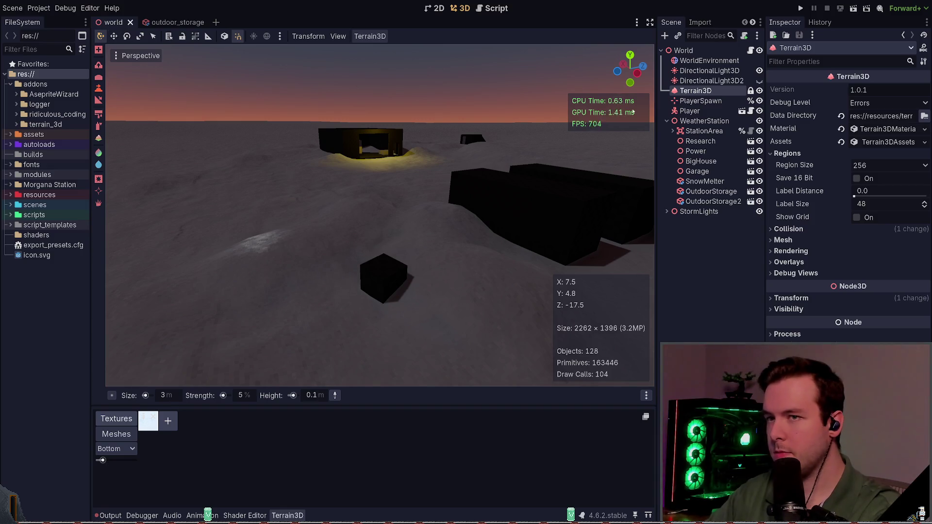
pyautogui.click(683, 50)
pyautogui.click(380, 289)
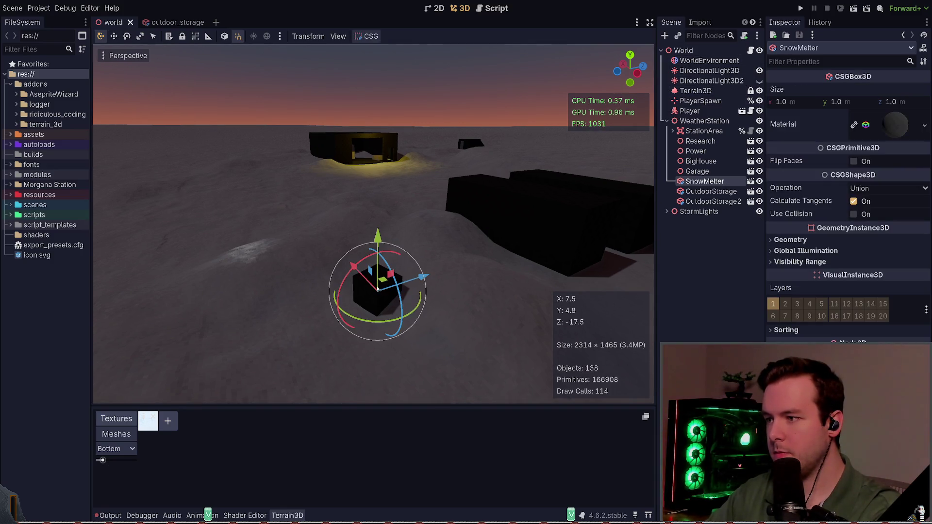
# Step: Drag the SnowMelter cube across the snow and view it from several angles, then deselect
pyautogui.moveTo(385, 280); pyautogui.dragTo(336, 285)
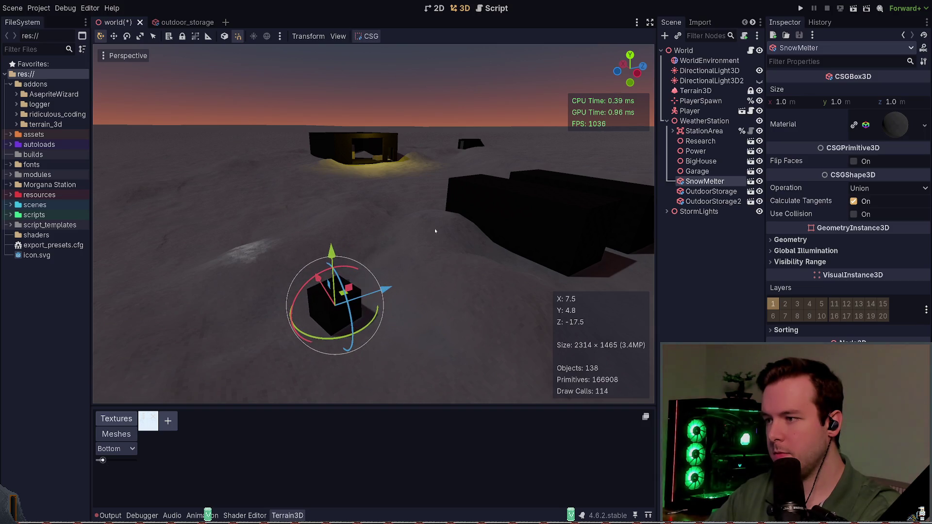
pyautogui.press('s')
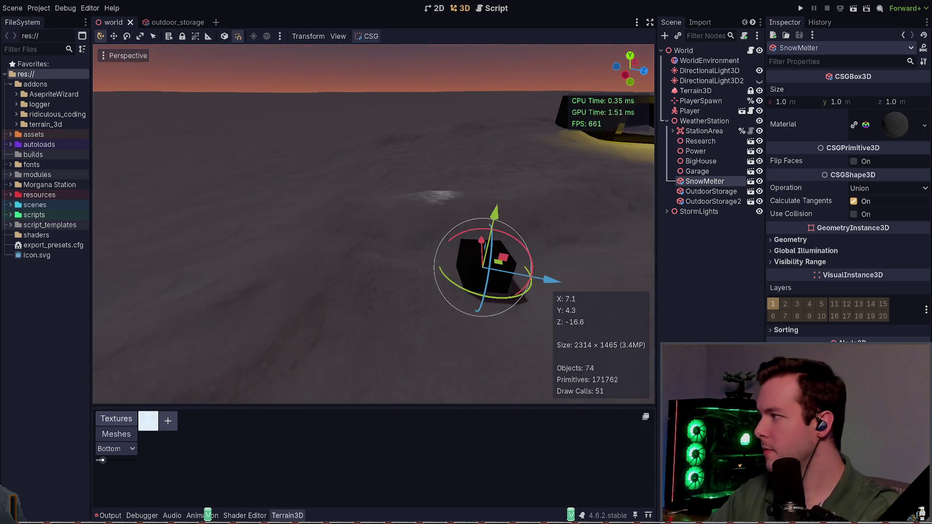
pyautogui.press('w')
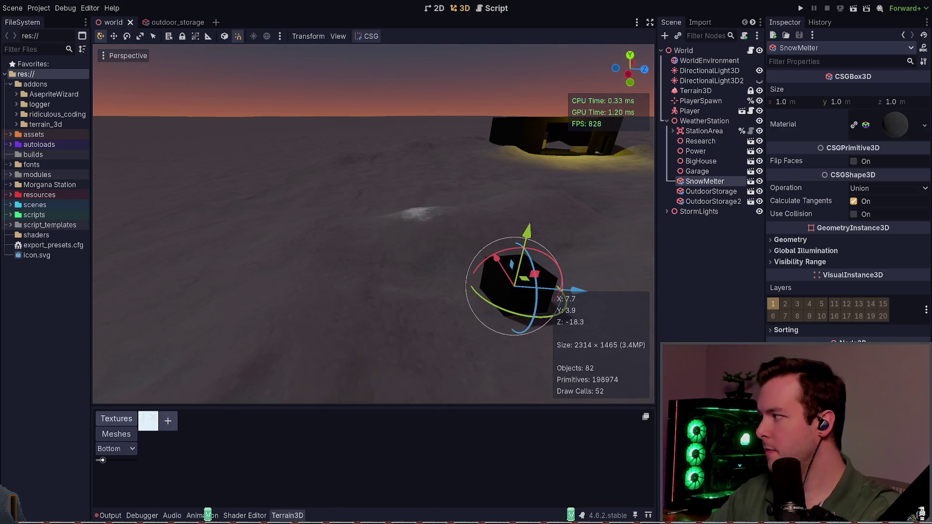
pyautogui.press('q')
pyautogui.moveTo(364, 204); pyautogui.dragTo(374, 203)
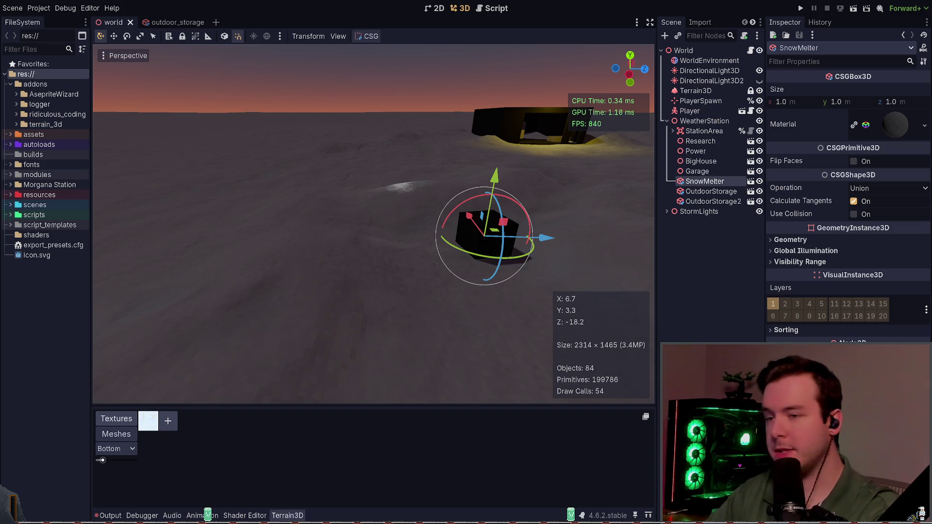
pyautogui.click(530, 263)
pyautogui.moveTo(471, 237); pyautogui.dragTo(398, 236)
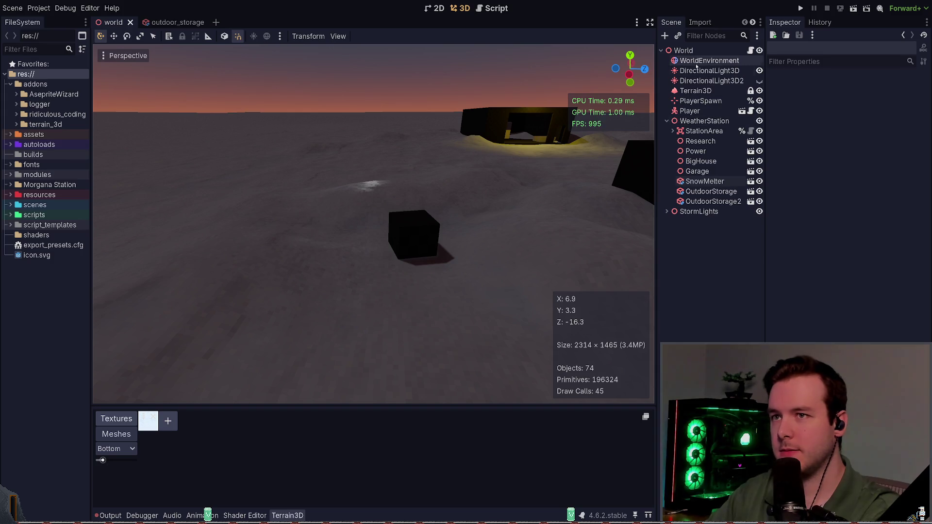
# Step: Select Terrain3D, switch to a paint tool that leaves height unchanged, and save
pyautogui.click(699, 81)
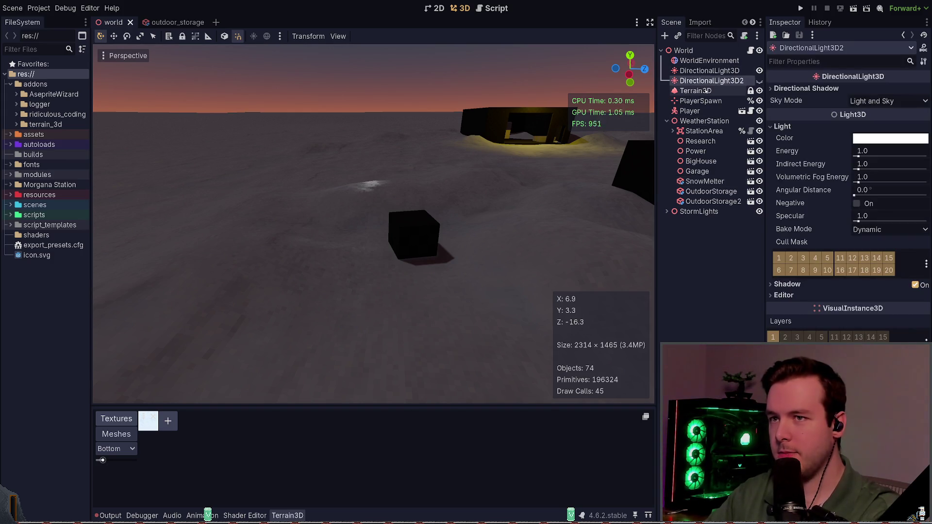
pyautogui.click(705, 91)
pyautogui.click(99, 77)
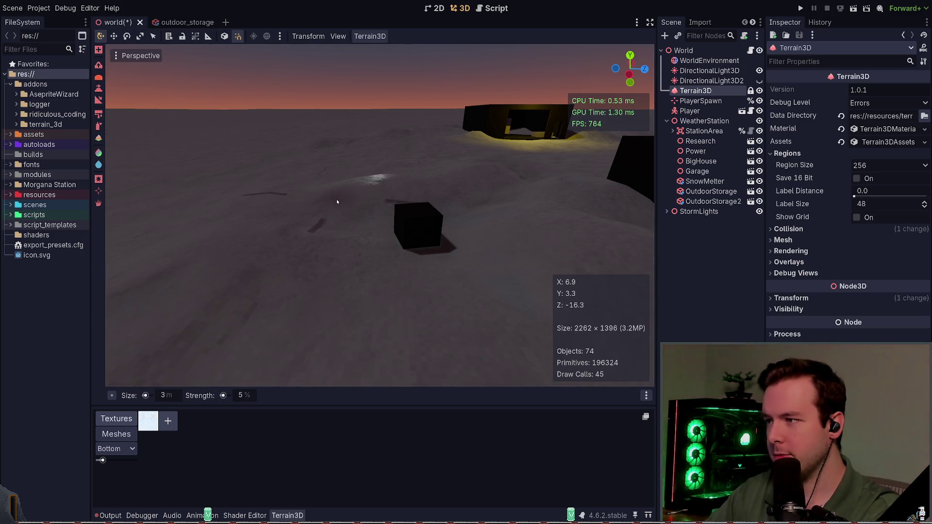
pyautogui.hotkey('ctrl', 's')
# Step: Fly over the snowfield toward the station buildings, saving the world scene on the way
pyautogui.press('w')
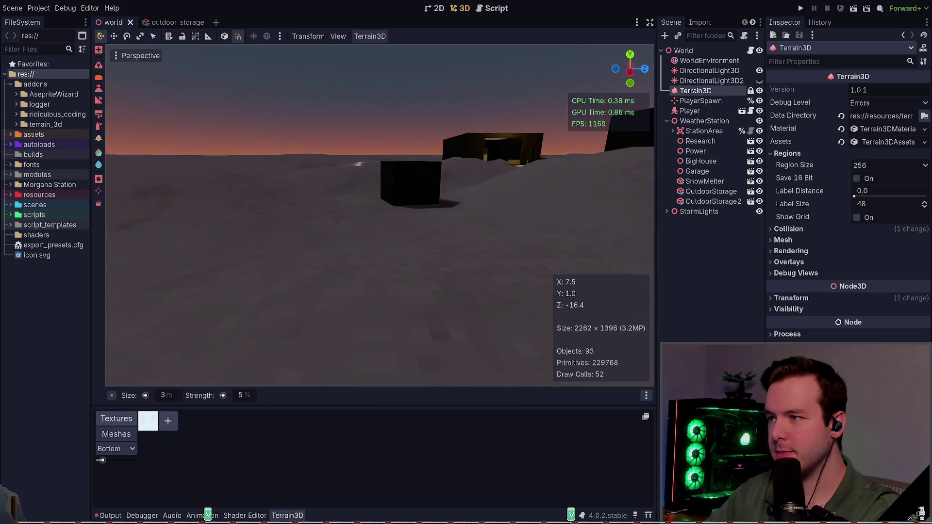
pyautogui.press('s')
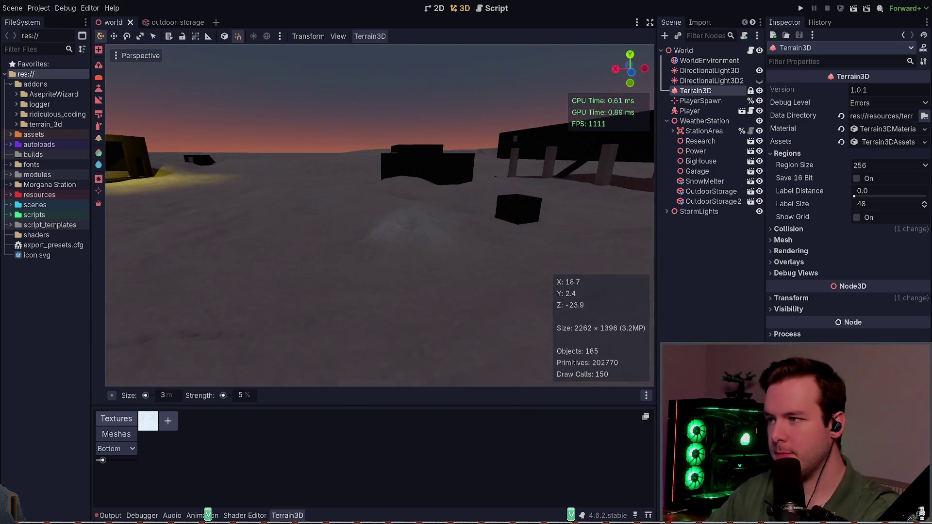
pyautogui.press('e')
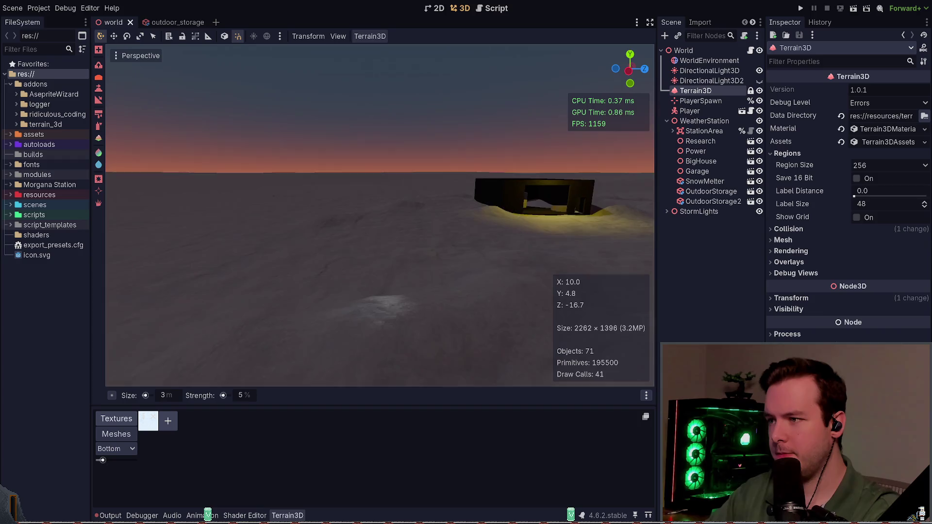
pyautogui.press('w')
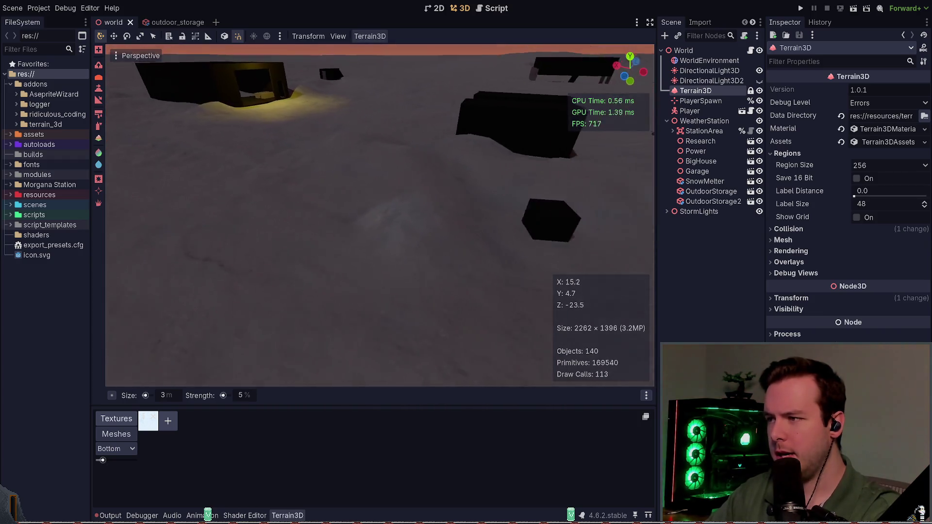
pyautogui.press('w')
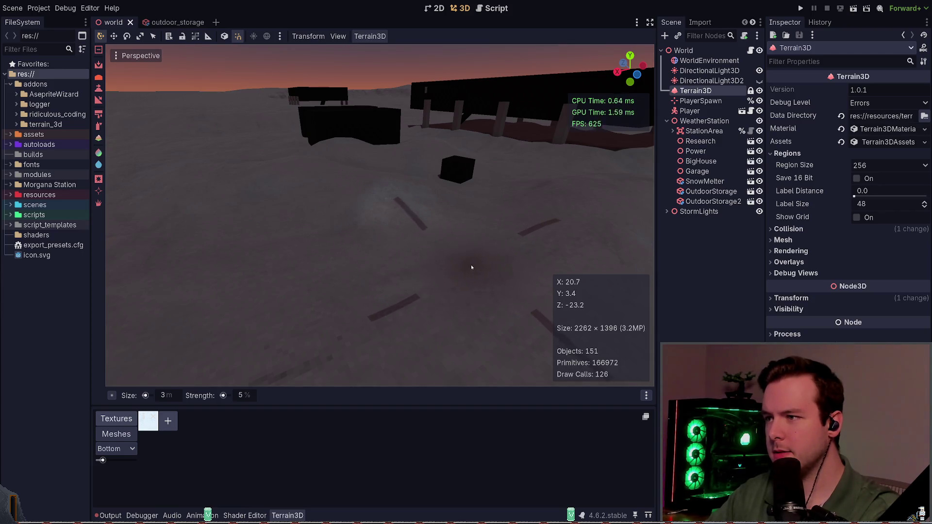
pyautogui.press('w')
pyautogui.hotkey('ctrl', 's')
pyautogui.press('w')
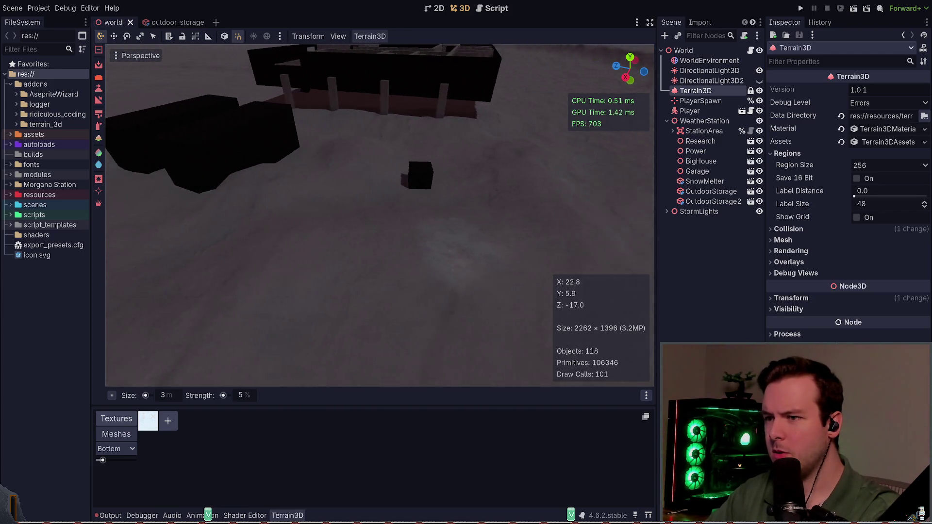
# Step: Paint a texture stroke across the snow and save the scene
pyautogui.click(98, 127)
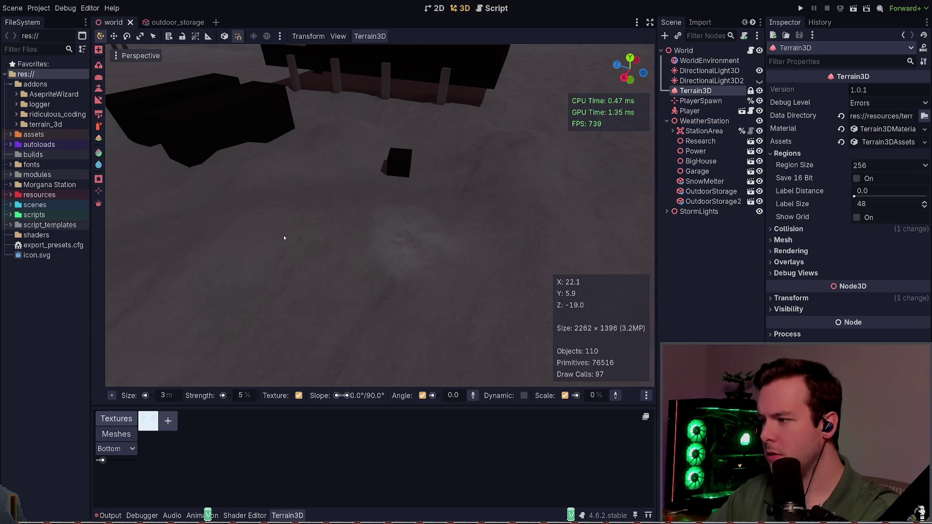
pyautogui.moveTo(342, 239); pyautogui.dragTo(395, 224)
pyautogui.hotkey('ctrl', 's')
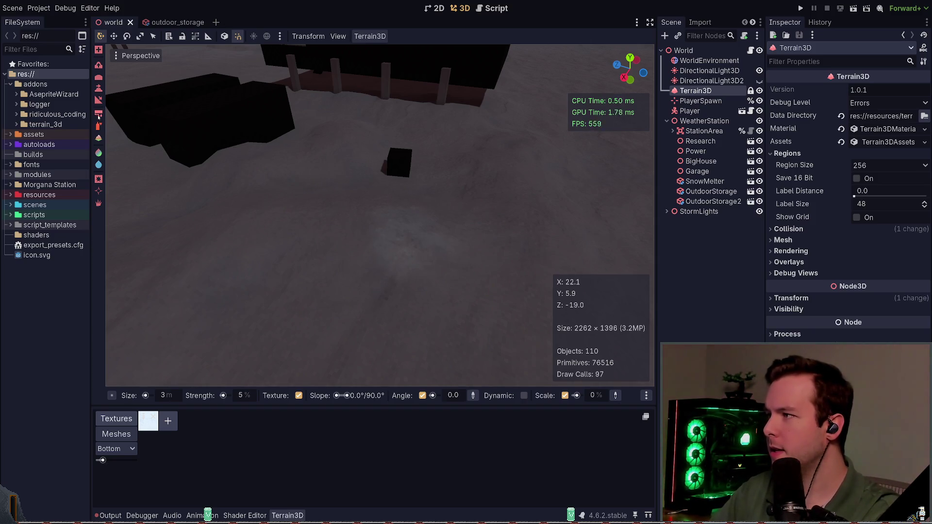
# Step: Paint a glossy Roughness -65% patch on the snow in front of the station and check the Output log
pyautogui.click(98, 115)
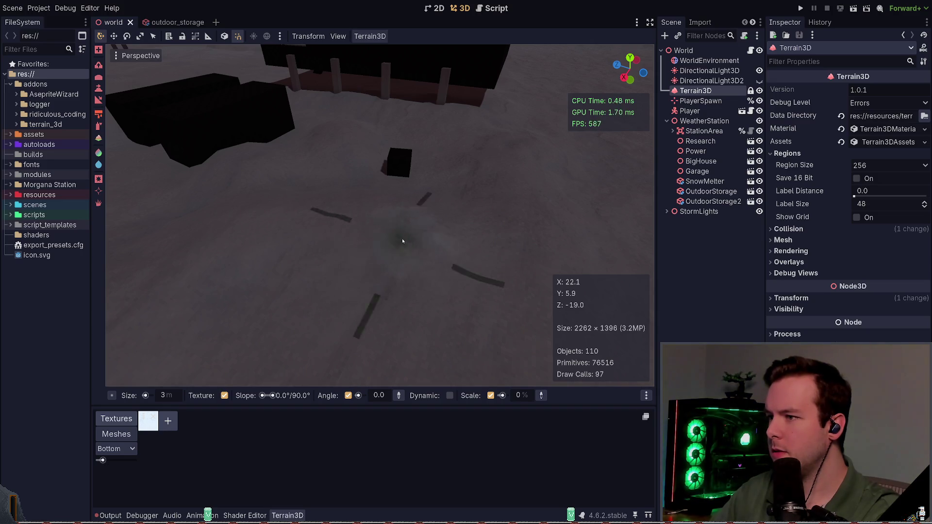
pyautogui.click(99, 165)
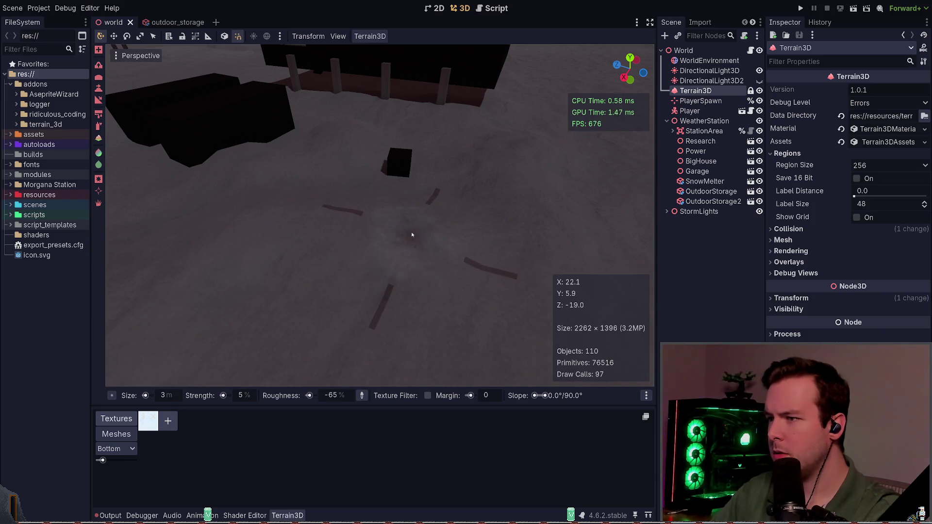
pyautogui.moveTo(455, 273); pyautogui.dragTo(398, 228)
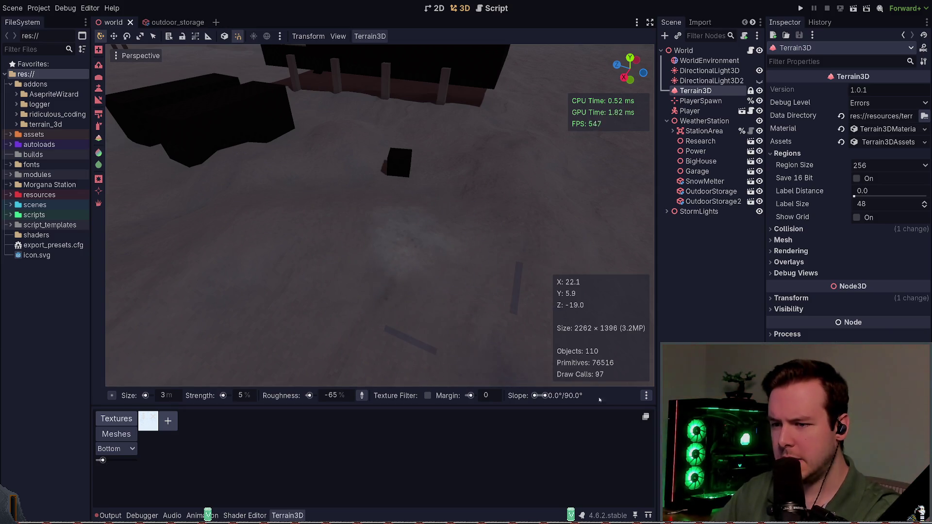
pyautogui.click(110, 516)
pyautogui.scroll(-2, 243, 468)
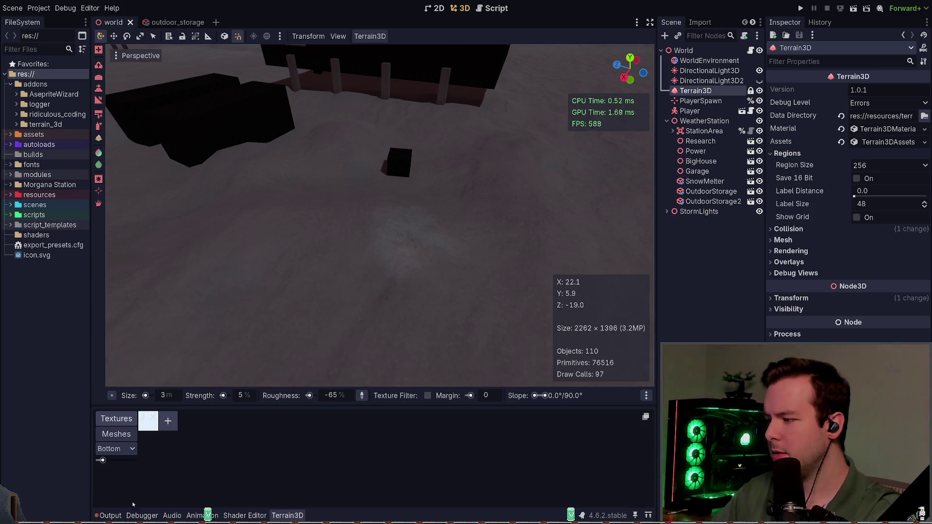
# Step: Undo the recent terrain edits, redo them, and save the world scene
pyautogui.hotkey('ctrl', 'z')
pyautogui.hotkey('ctrl', 'z')
pyautogui.hotkey('ctrl', 'z')
pyautogui.hotkey('ctrl', 'z')
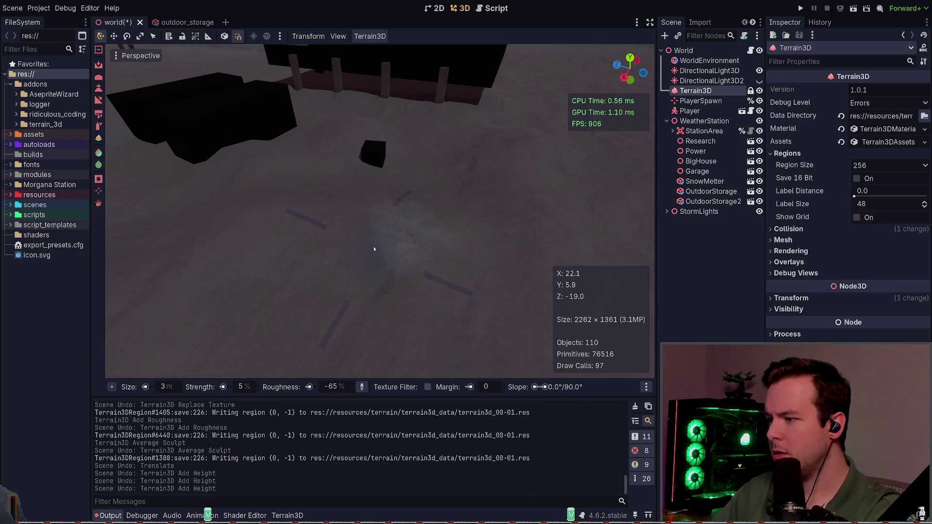
pyautogui.hotkey('ctrl', 'shift', 'z')
pyautogui.hotkey('ctrl', 'shift', 'z')
pyautogui.hotkey('ctrl', 'shift', 'z')
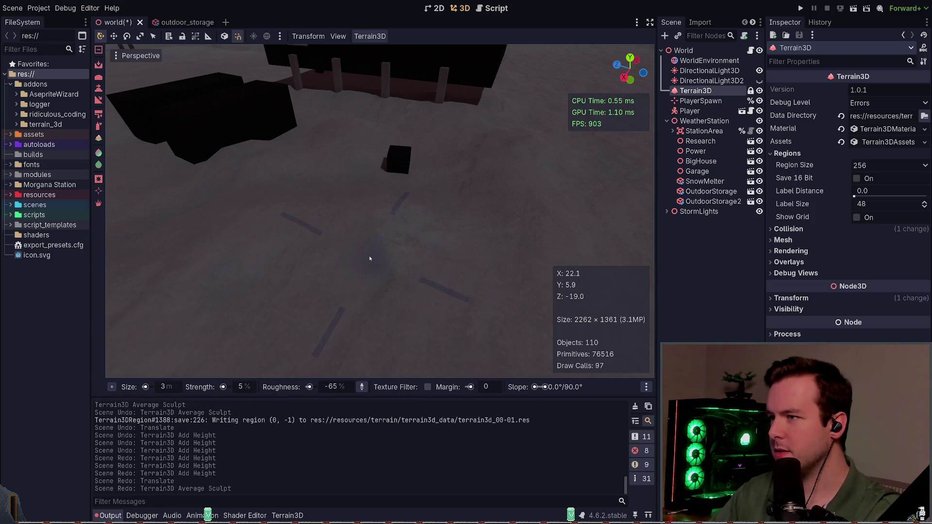
pyautogui.hotkey('ctrl', 'z')
pyautogui.hotkey('ctrl', 'shift', 'z')
pyautogui.hotkey('ctrl', 's')
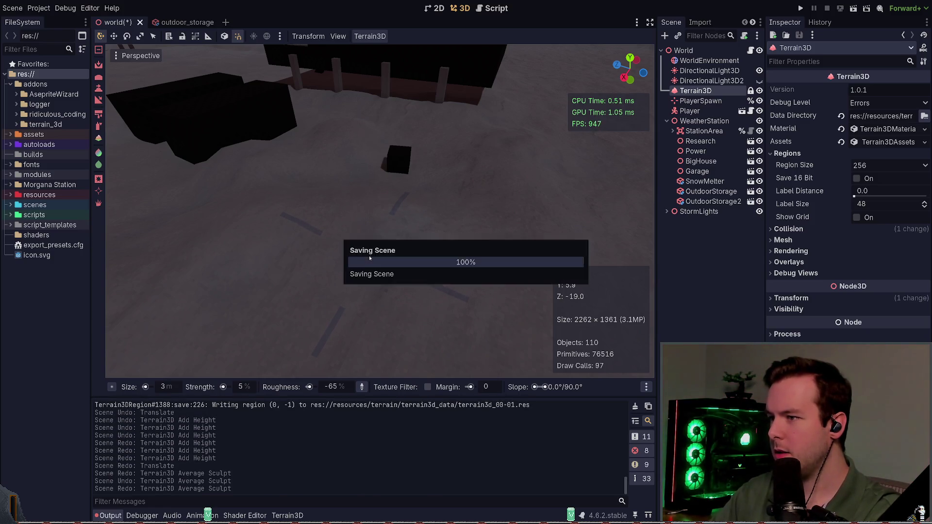
# Step: Fly the camera over the station and down toward the buildings and the cube
pyautogui.press('w')
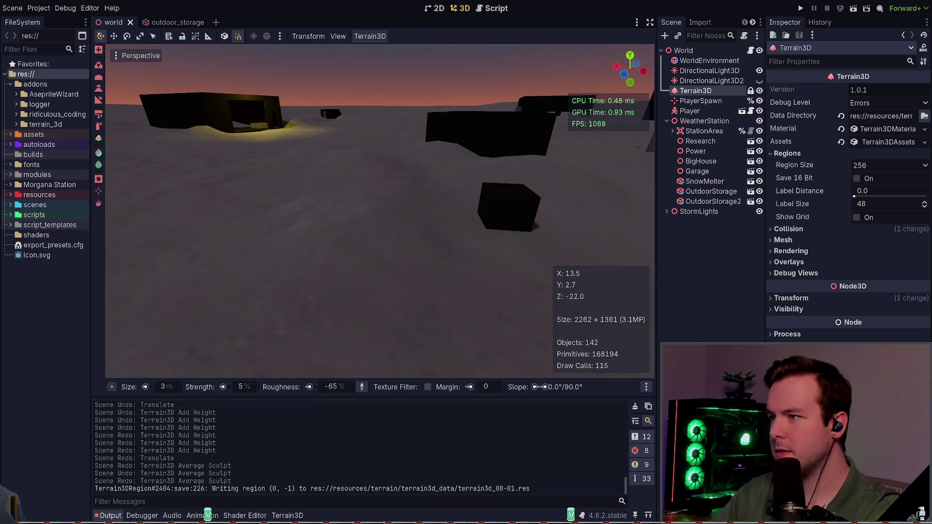
pyautogui.press('s')
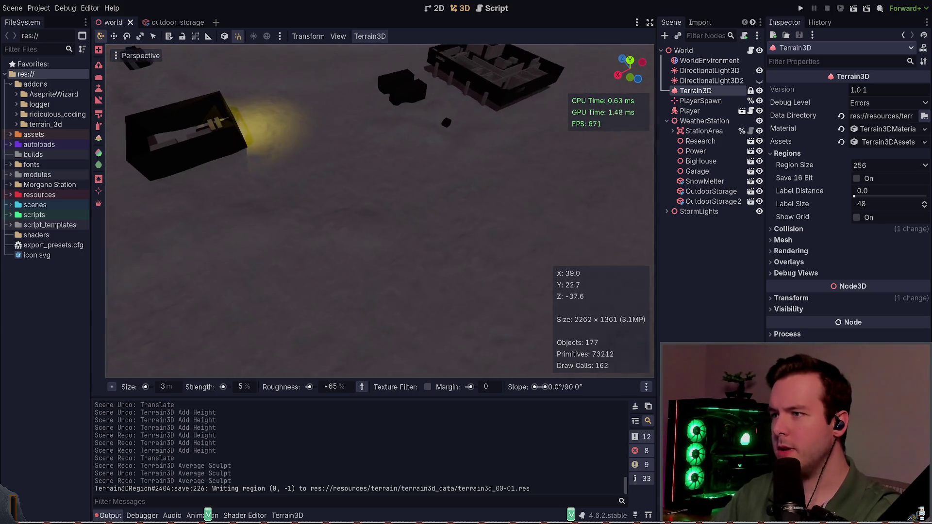
pyautogui.press('w')
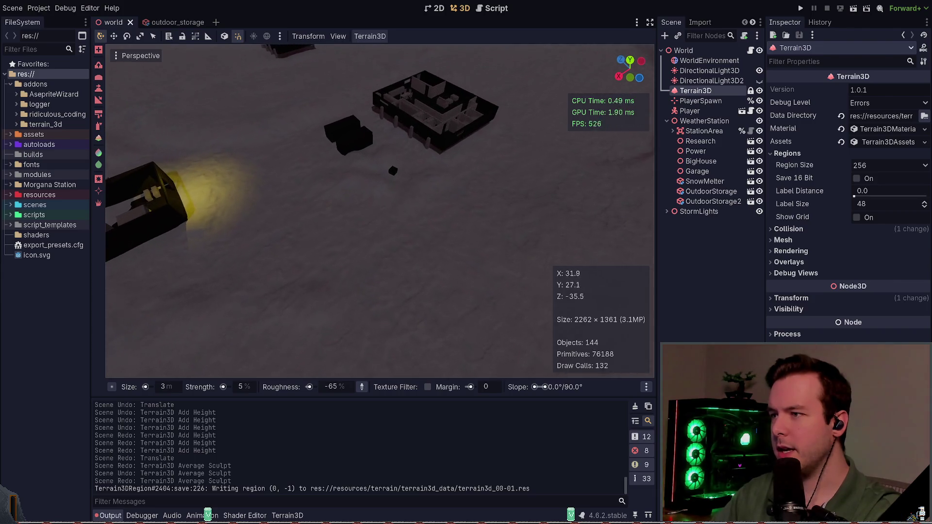
pyautogui.press('w')
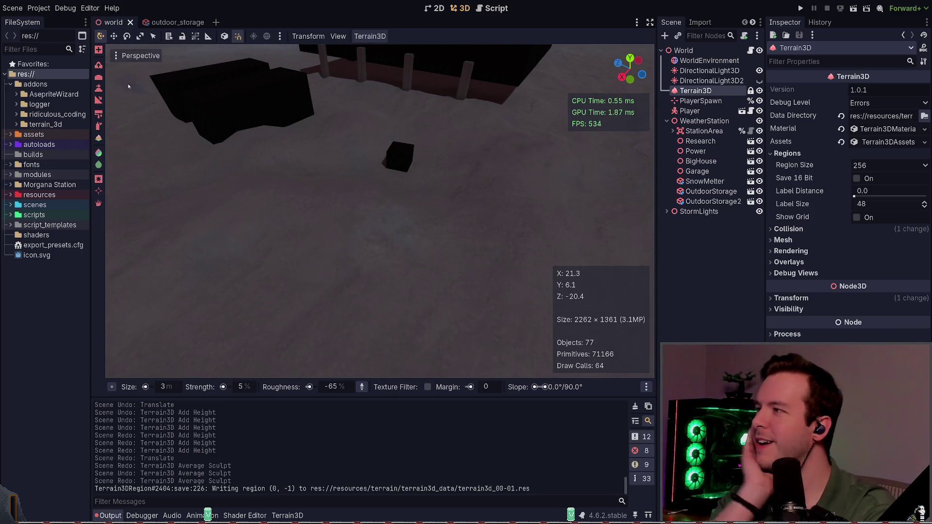
# Step: Try texture painting, then drag another terrain tool across the snow and save
pyautogui.click(99, 116)
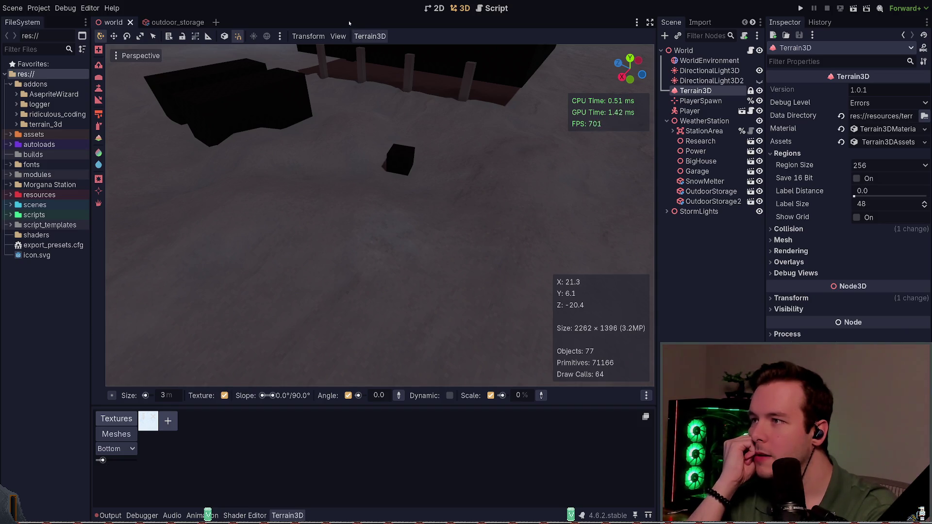
pyautogui.click(98, 139)
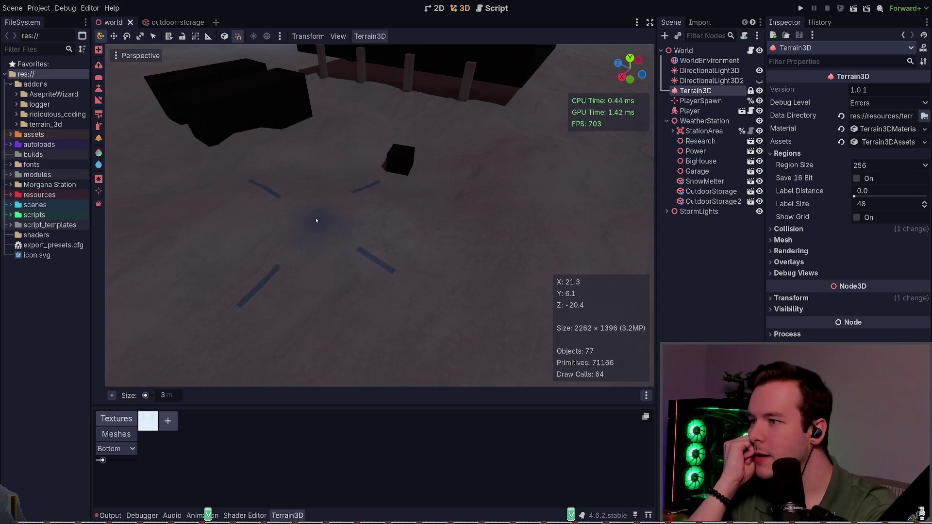
pyautogui.moveTo(341, 223)
pyautogui.mouseDown()
pyautogui.moveTo(396, 231)
pyautogui.moveTo(389, 241)
pyautogui.moveTo(424, 264)
pyautogui.moveTo(392, 252)
pyautogui.mouseUp()
pyautogui.hotkey('ctrl', 's')
# Step: Sculpt with a Points-based tool, then try two more tools including colour painting, saving after each
pyautogui.click(99, 100)
pyautogui.moveTo(513, 258); pyautogui.dragTo(494, 270)
pyautogui.hotkey('ctrl', 's')
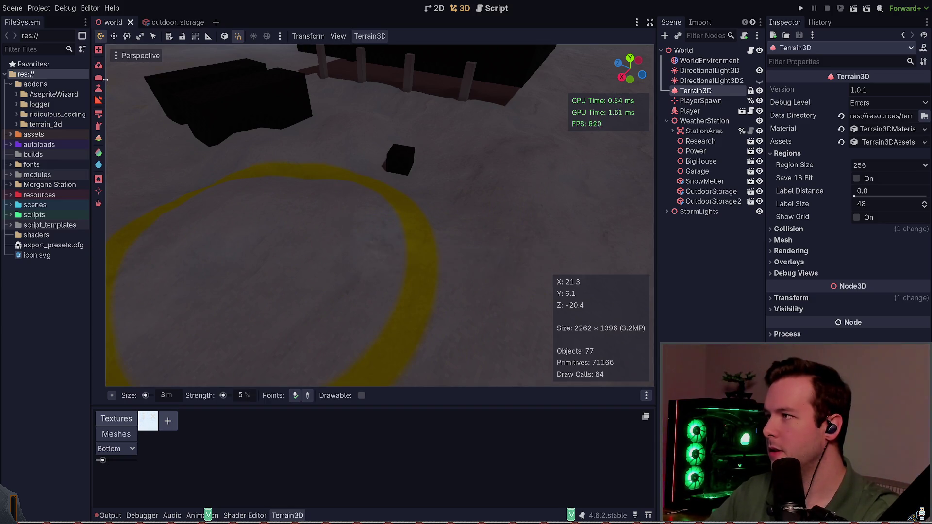
pyautogui.click(97, 50)
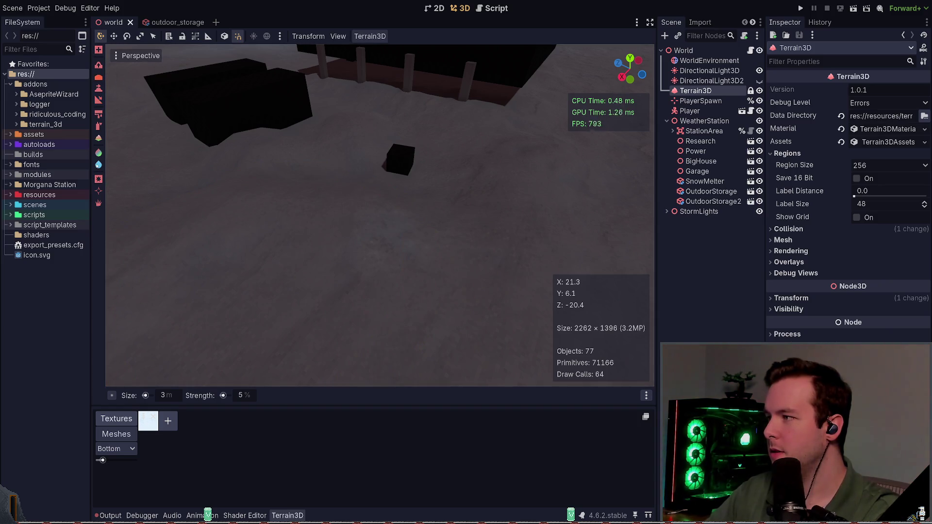
pyautogui.click(98, 153)
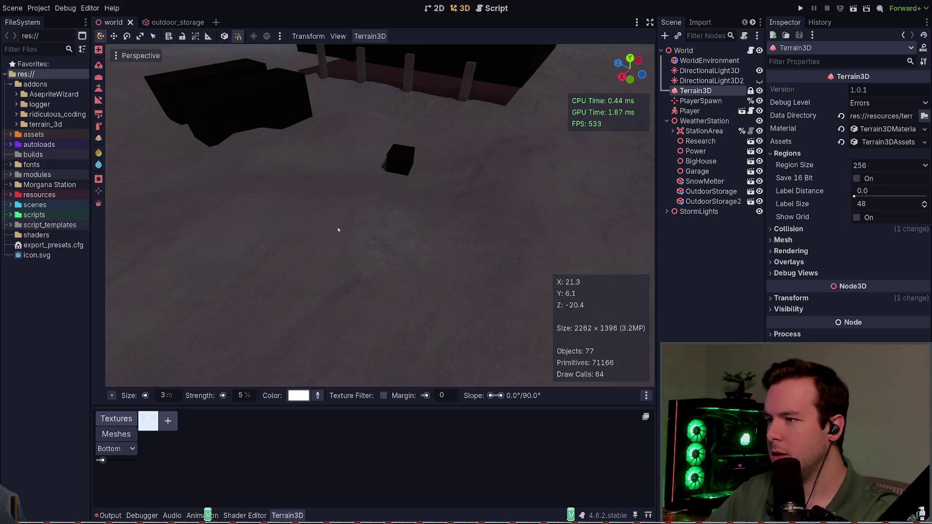
pyautogui.hotkey('ctrl', 's')
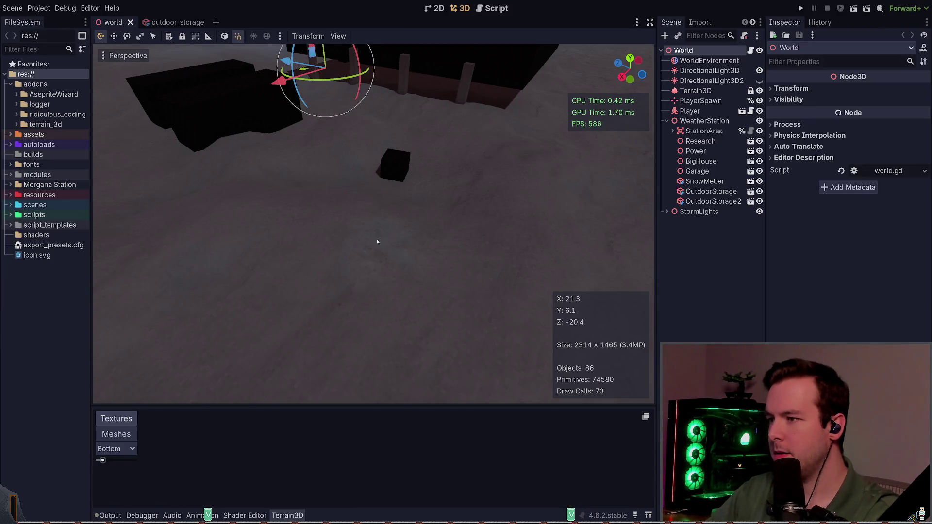
# Step: Fly low around the station buildings and past the dark box, then select the Terrain3D node
pyautogui.scroll(-5, 377, 242)
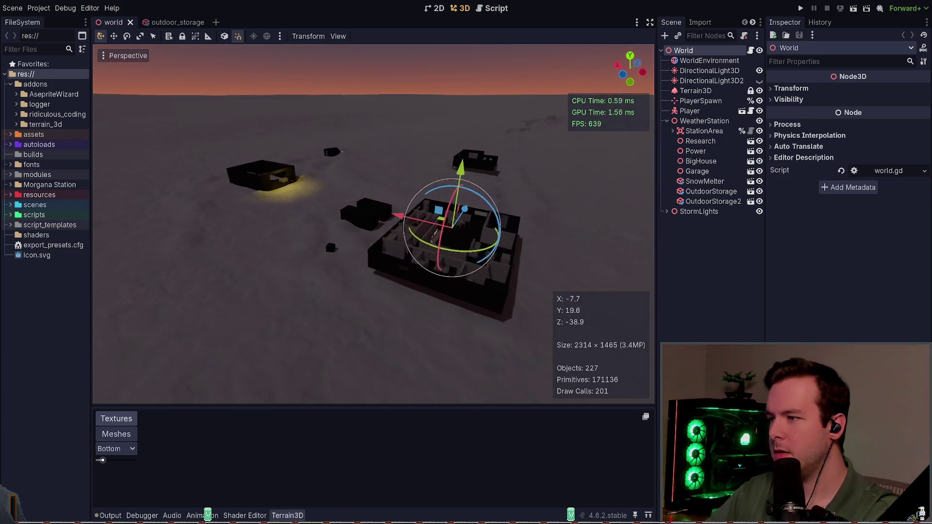
pyautogui.scroll(-5, 373, 223)
pyautogui.press('w')
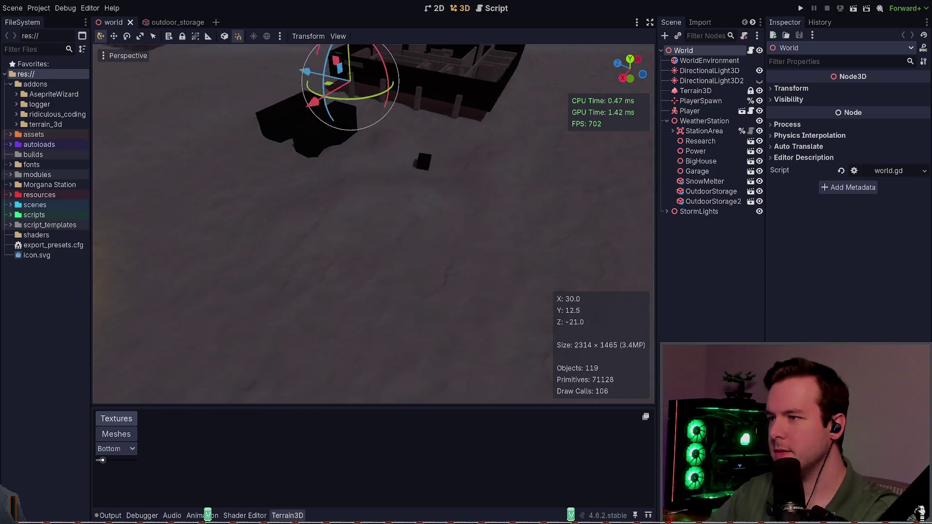
pyautogui.press('w')
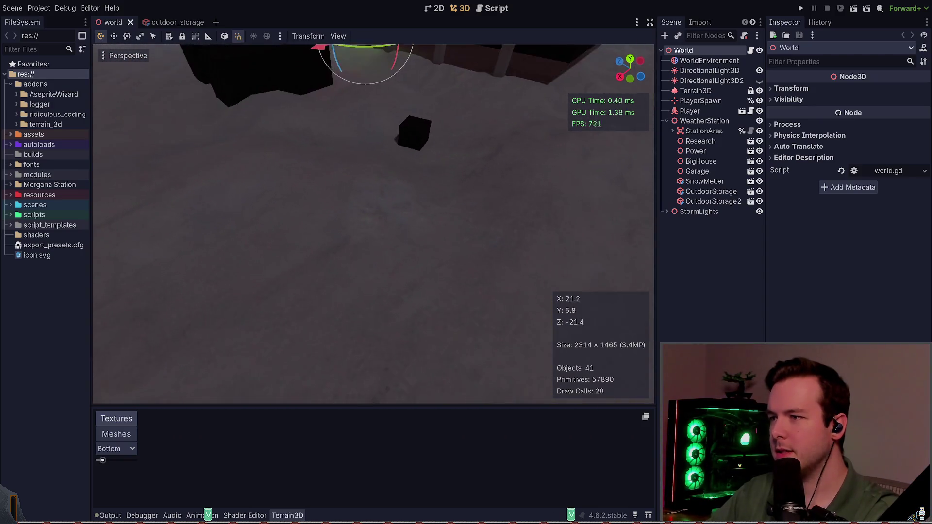
pyautogui.press('w')
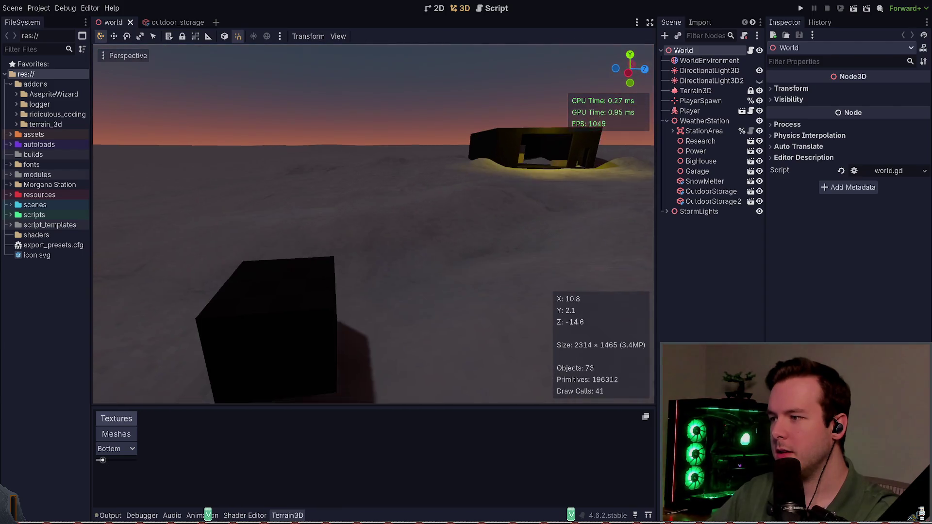
pyautogui.press('w')
pyautogui.press('d')
pyautogui.press('d')
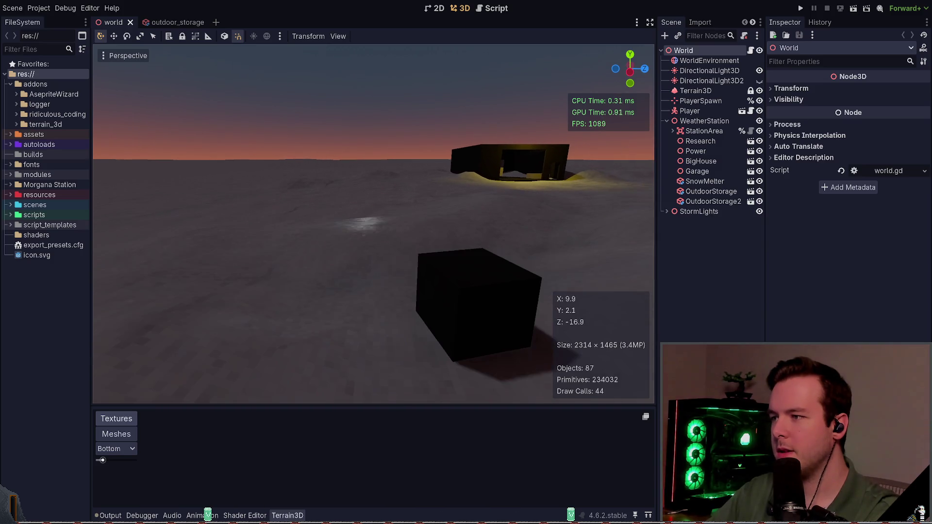
pyautogui.press('w')
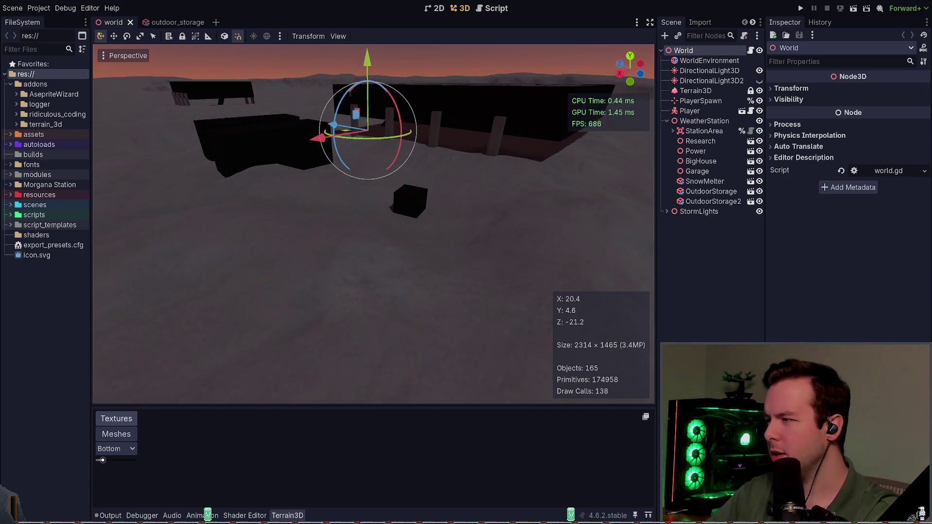
pyautogui.press('s')
pyautogui.click(696, 90)
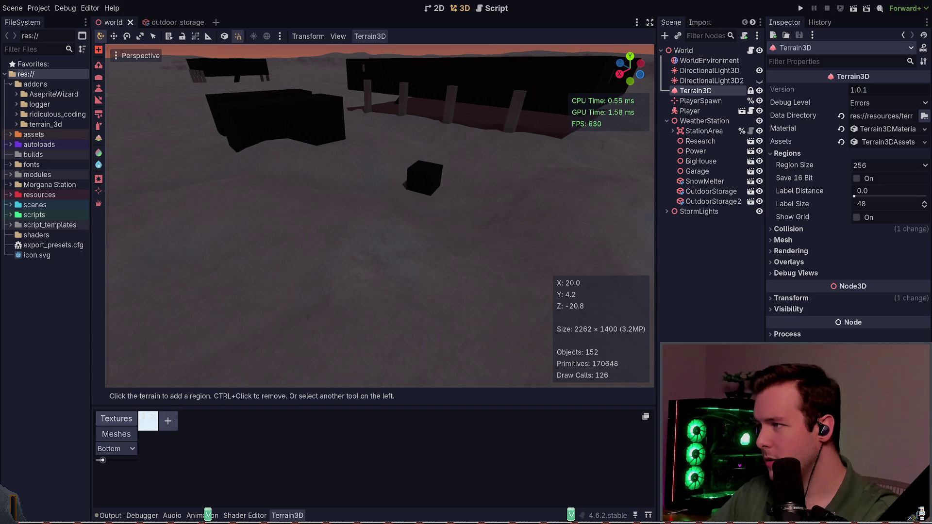
# Step: Paint two roughness patches onto the terrain, saving the world scene after each
pyautogui.click(99, 166)
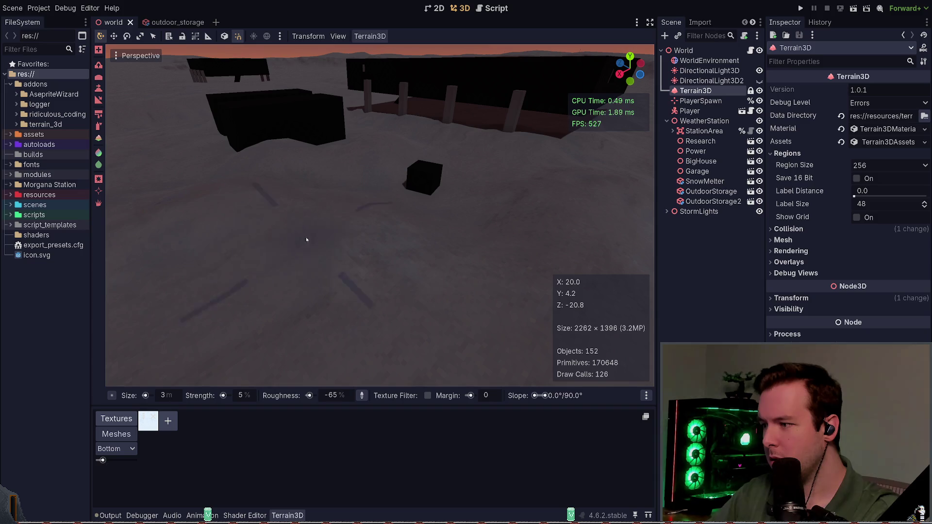
pyautogui.click(380, 298)
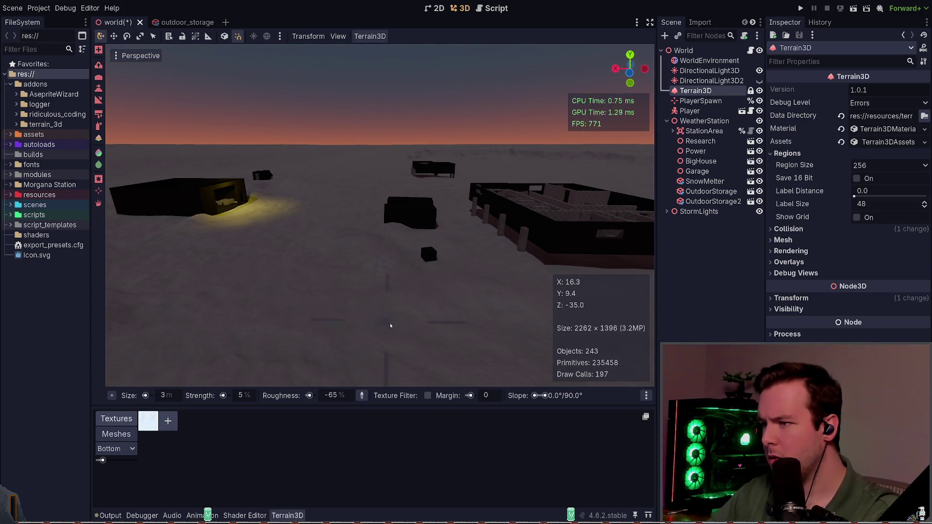
pyautogui.hotkey('ctrl', 's')
pyautogui.click(472, 263)
pyautogui.hotkey('ctrl', 's')
pyautogui.hotkey('ctrl', 's')
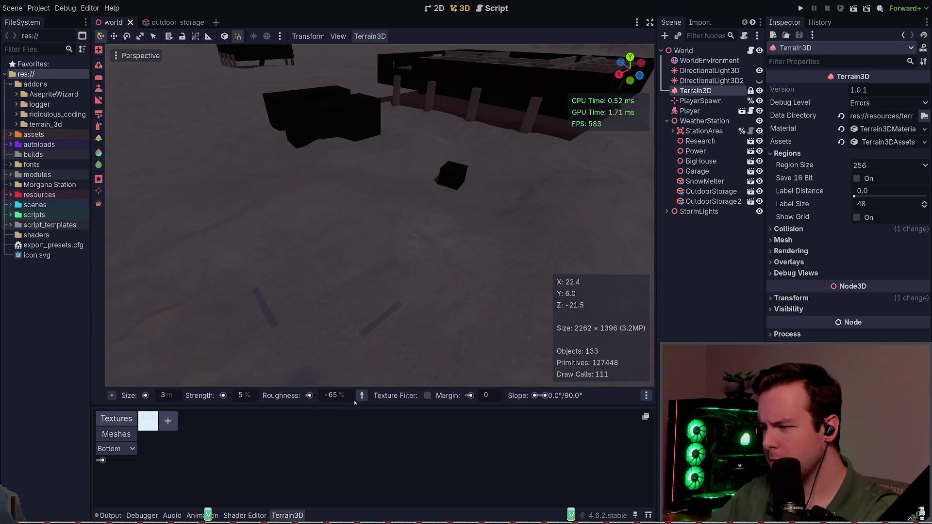
# Step: Set the brush roughness to 0%, save, and turn on Texture Filter
pyautogui.press('w')
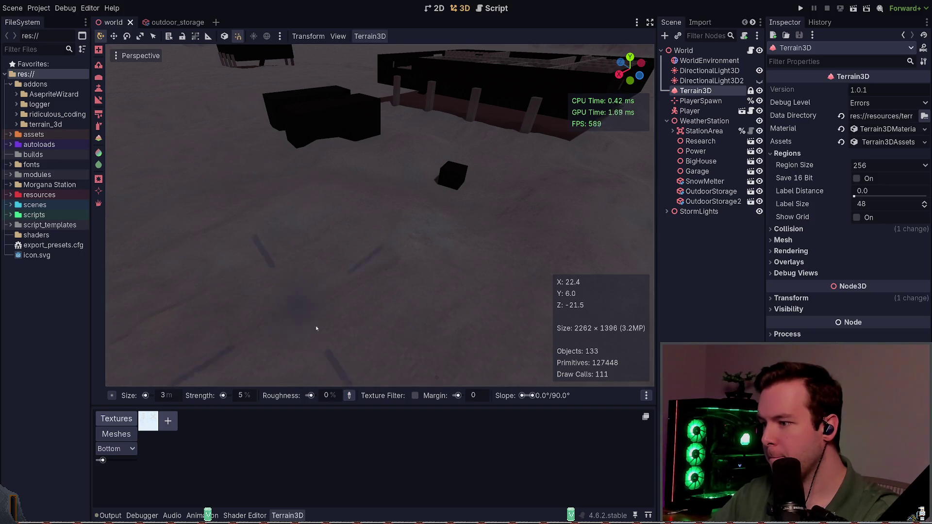
pyautogui.hotkey('ctrl', 's')
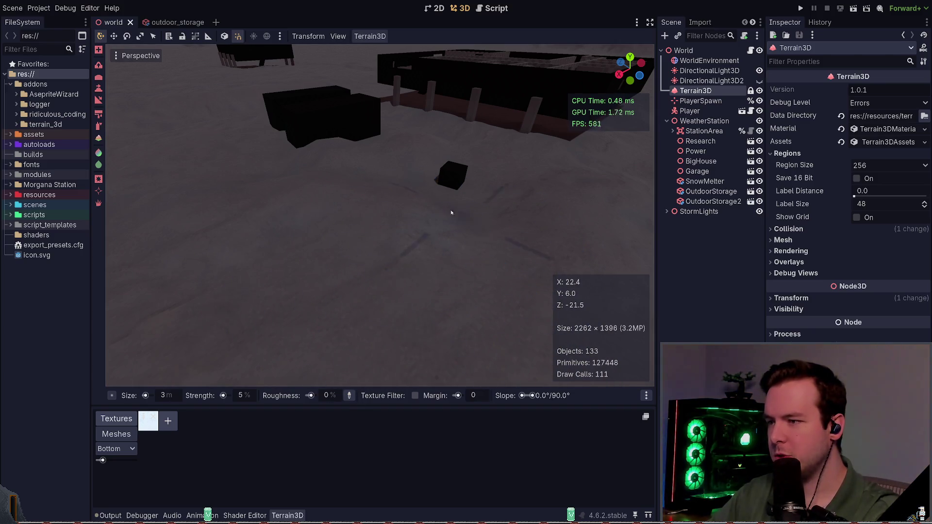
pyautogui.click(415, 396)
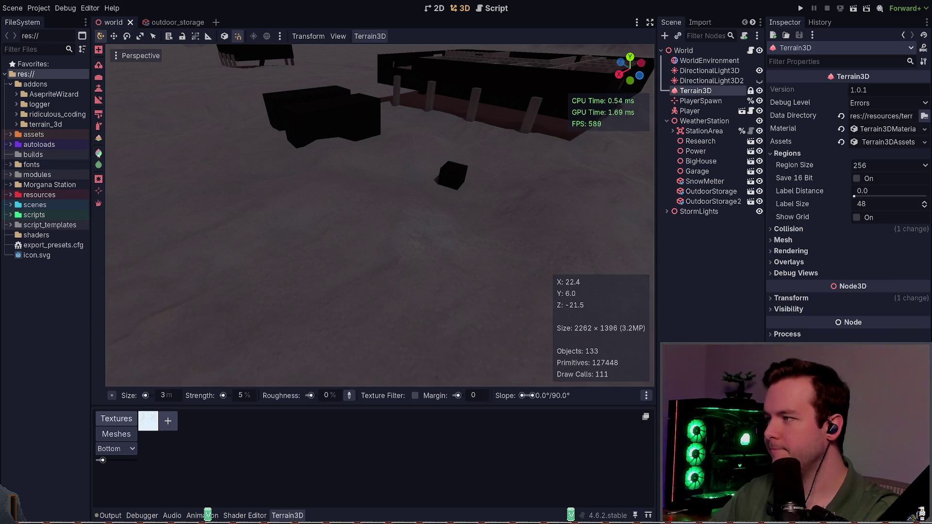
pyautogui.click(100, 128)
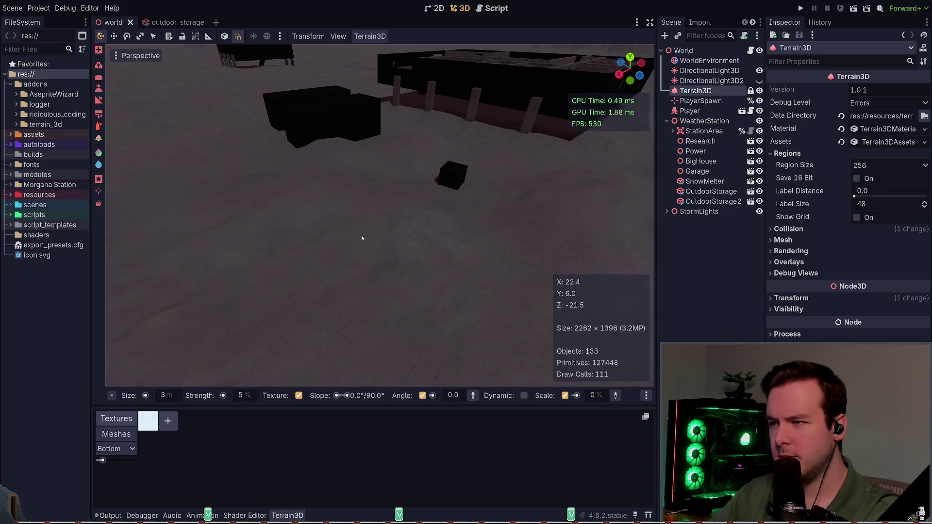
# Step: Save the world scene and fly around the lit building to look over it and the cube
pyautogui.hotkey('ctrl', 's')
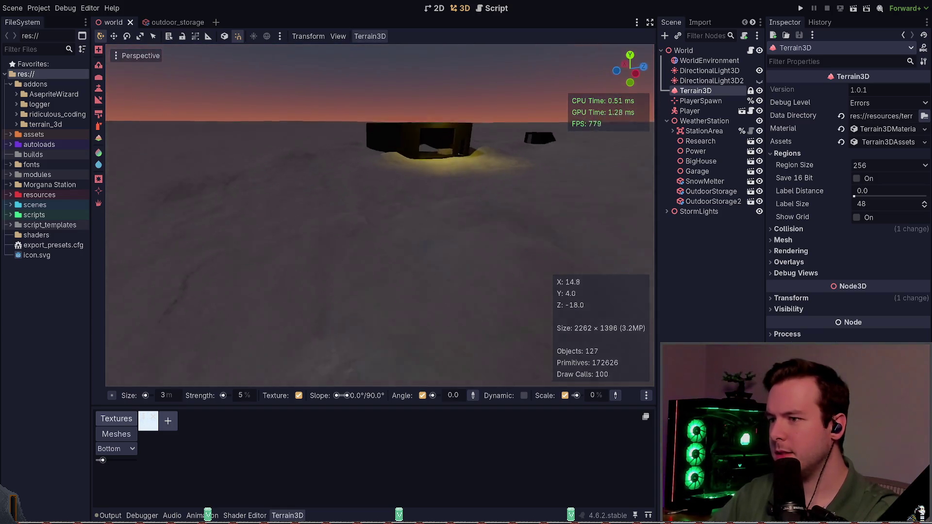
pyautogui.press('w')
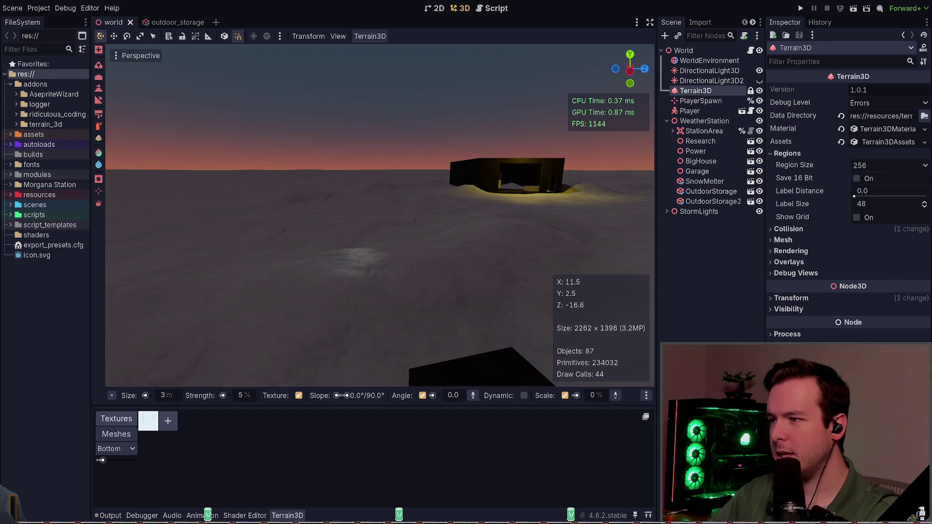
pyautogui.press('w')
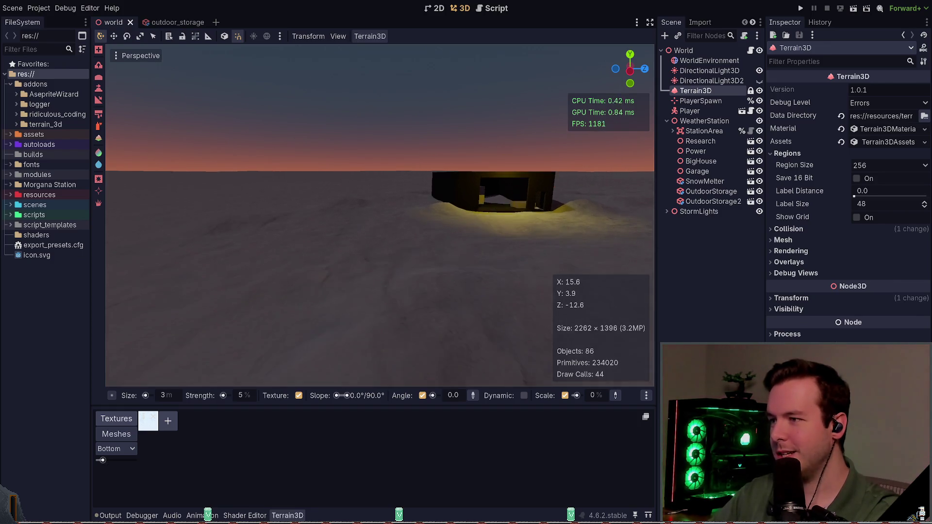
pyautogui.press('w')
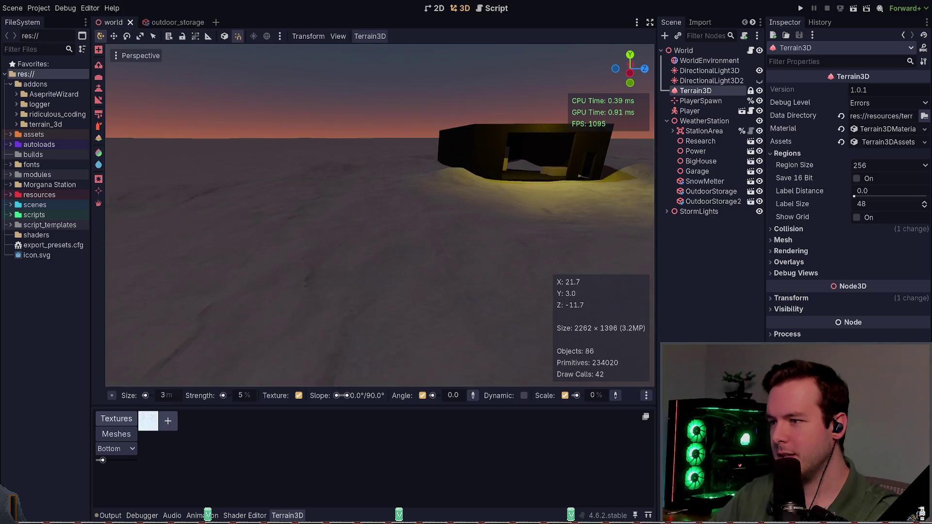
pyautogui.press('s')
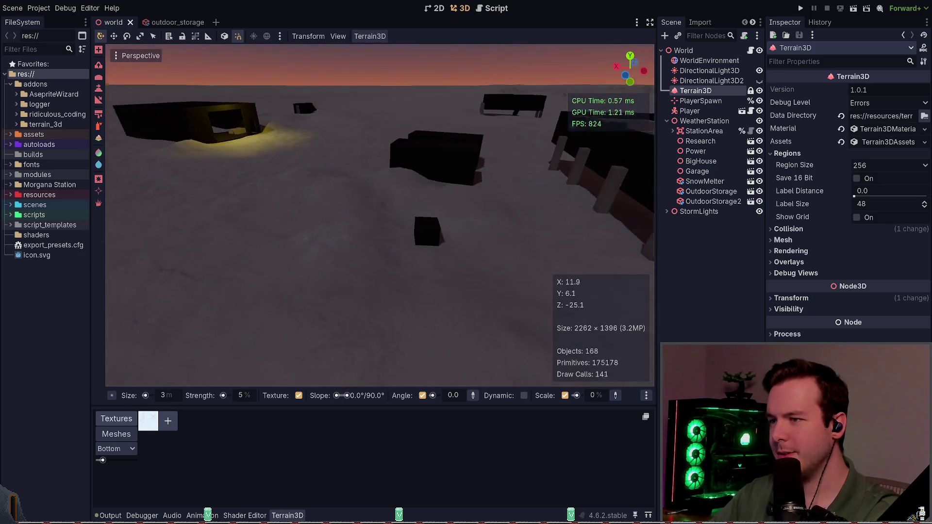
pyautogui.press('w')
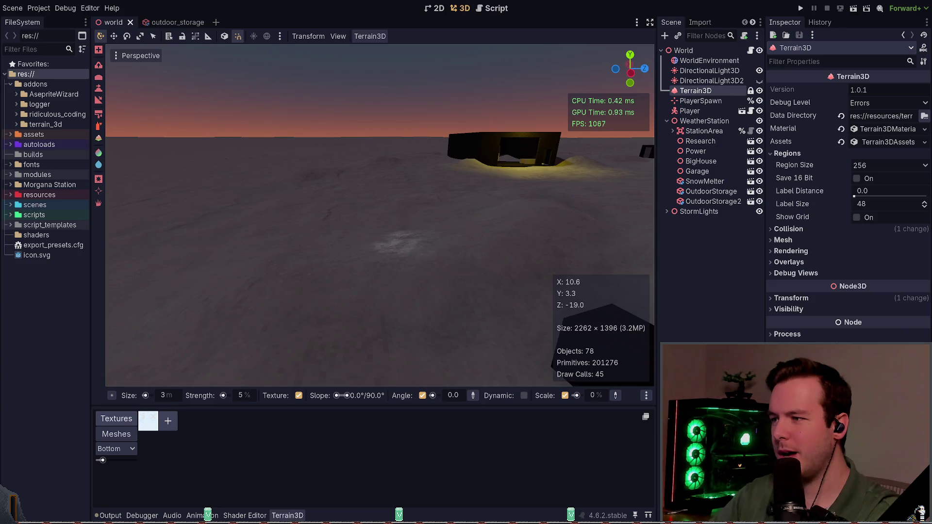
pyautogui.press('w')
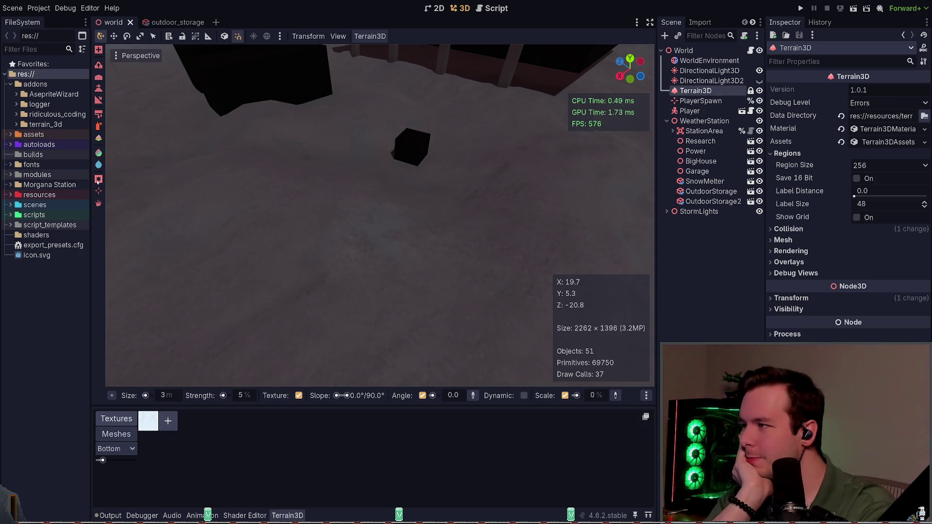
pyautogui.click(98, 165)
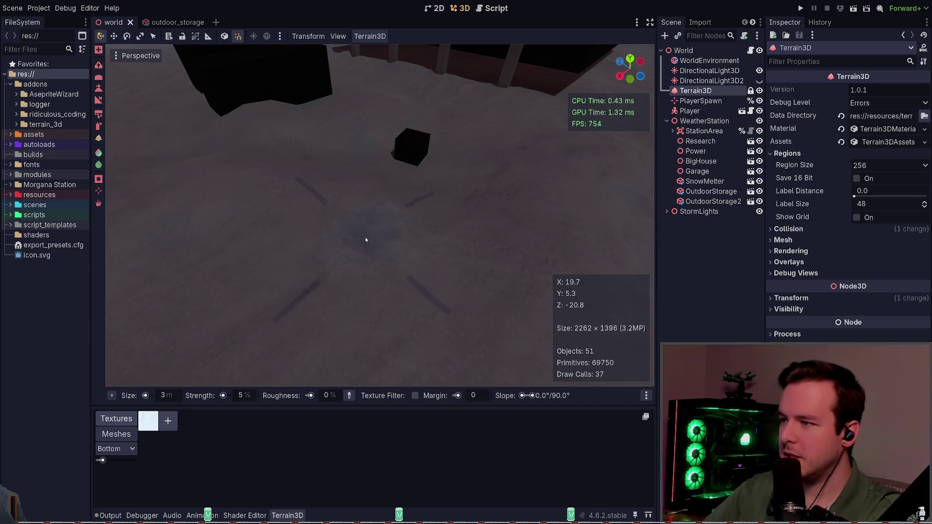
pyautogui.click(110, 516)
pyautogui.scroll(10, 242, 452)
pyautogui.scroll(-10, 223, 454)
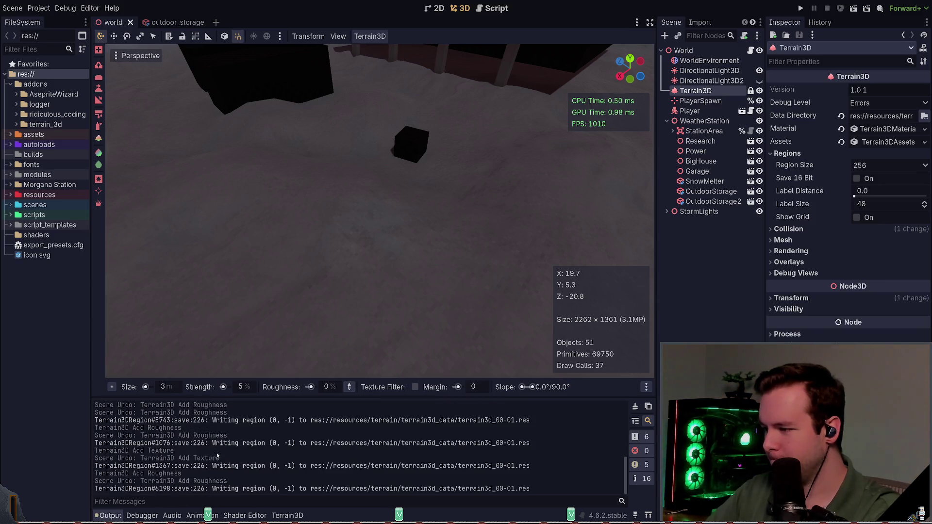
pyautogui.moveTo(247, 438); pyautogui.dragTo(94, 438)
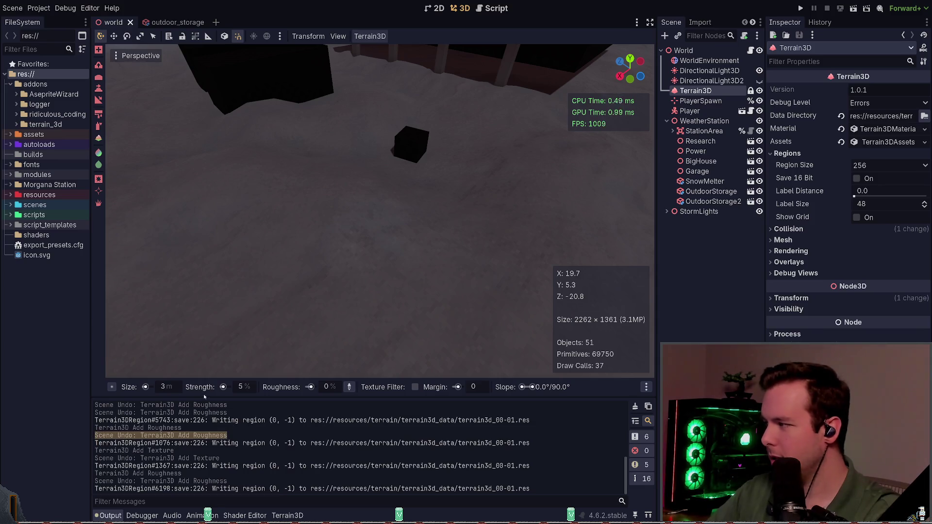
pyautogui.moveTo(391, 262); pyautogui.dragTo(391, 238)
pyautogui.moveTo(340, 204); pyautogui.dragTo(337, 198)
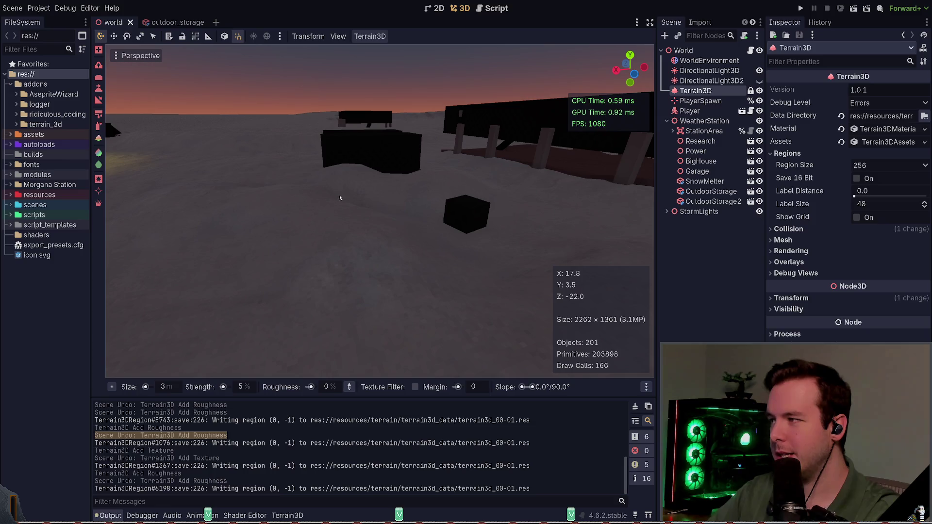
pyautogui.click(98, 126)
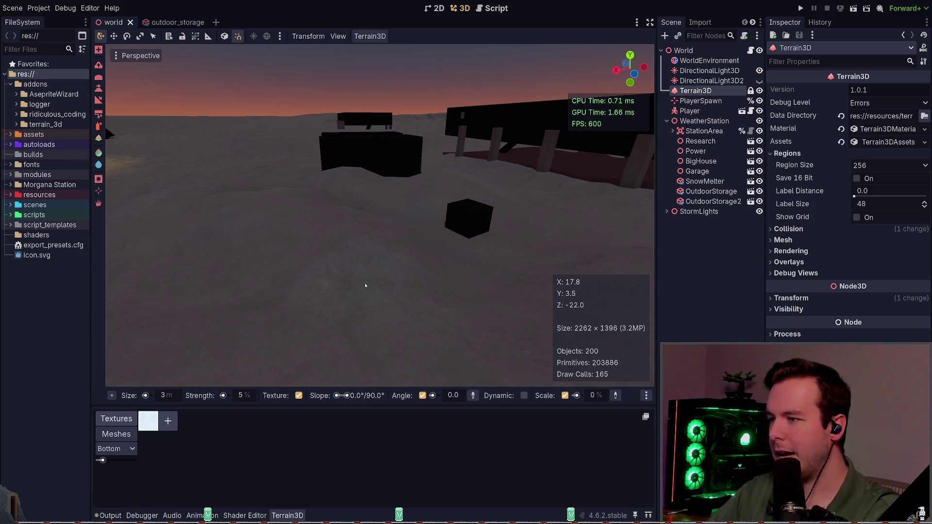
# Step: Expand the Terrain3D Debug Views and briefly preview the terrain in the Colormap view
pyautogui.click(797, 274)
pyautogui.scroll(-3, 851, 318)
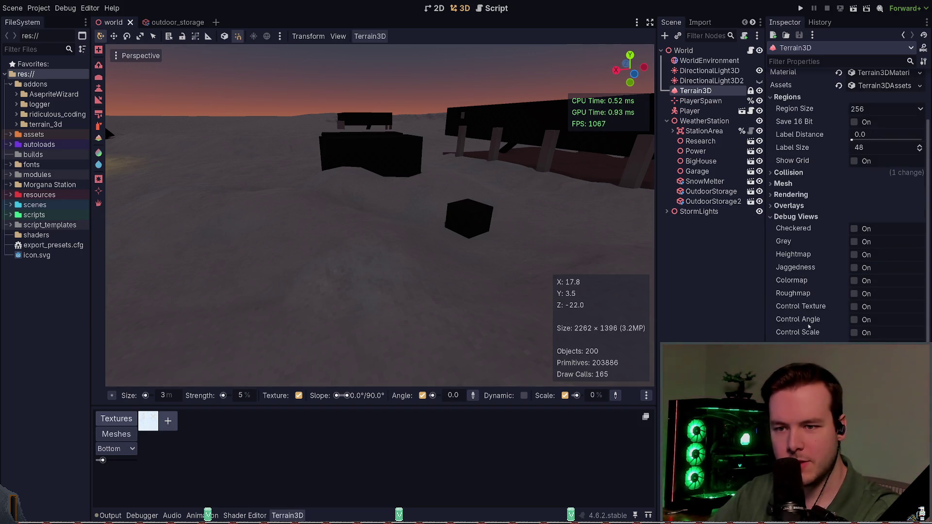
pyautogui.click(854, 281)
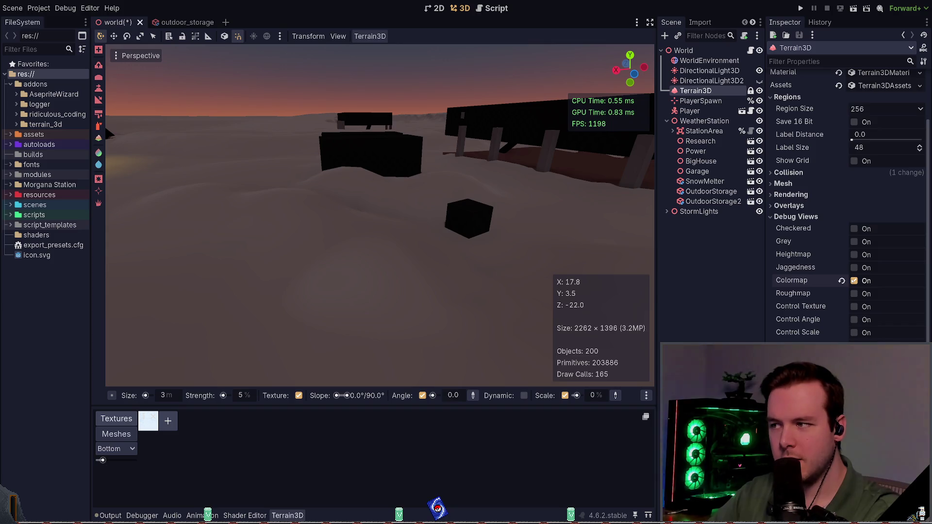
pyautogui.moveTo(592, 257); pyautogui.dragTo(466, 264)
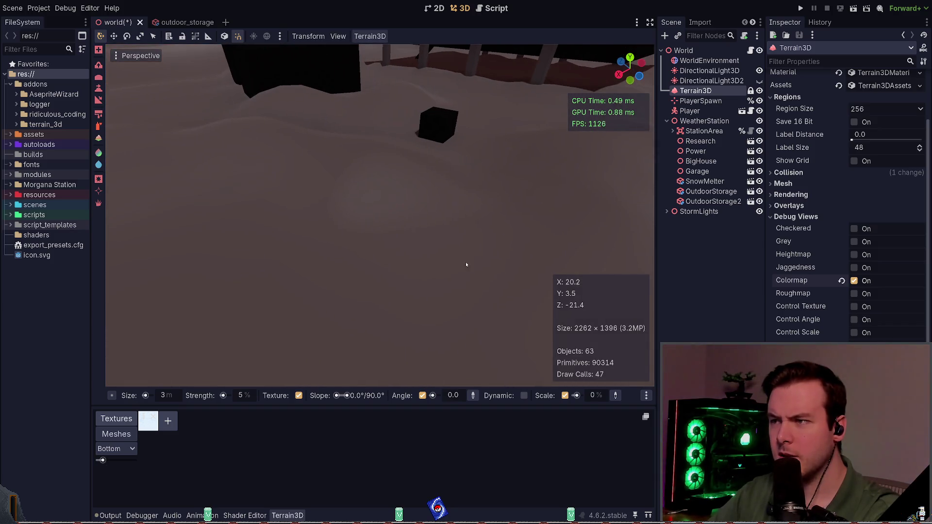
pyautogui.click(854, 281)
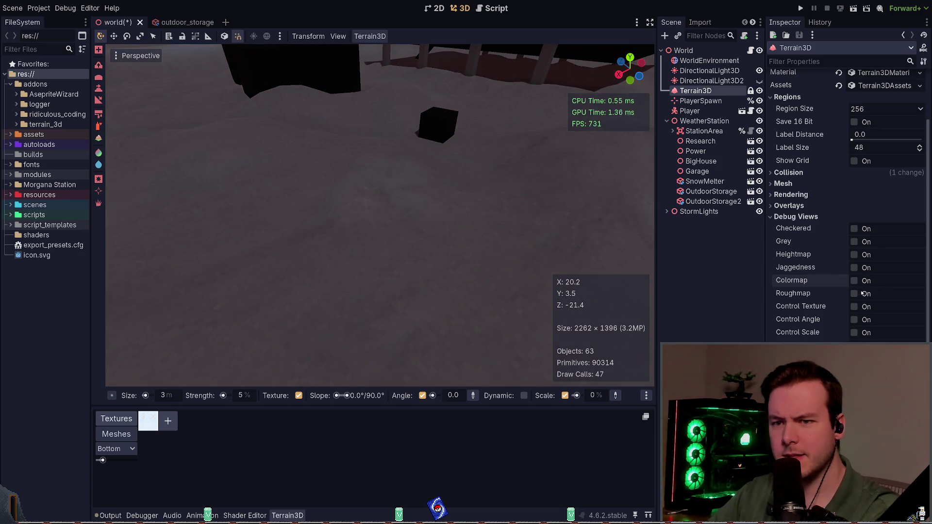
# Step: Toggle the Roughmap, Control Texture, Heightmap, Grey and Checkered views on and back off
pyautogui.click(854, 293)
pyautogui.click(855, 293)
pyautogui.click(855, 307)
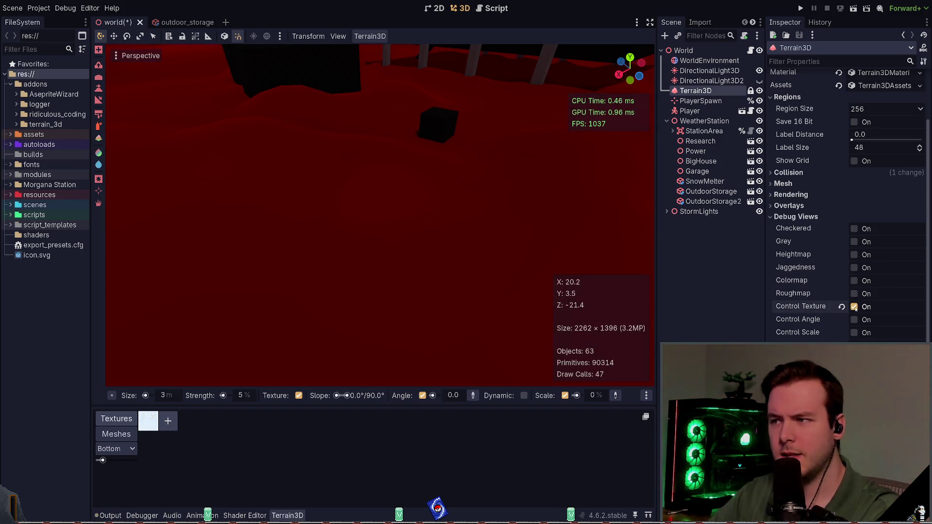
pyautogui.click(854, 307)
pyautogui.click(854, 255)
pyautogui.click(854, 255)
pyautogui.click(854, 241)
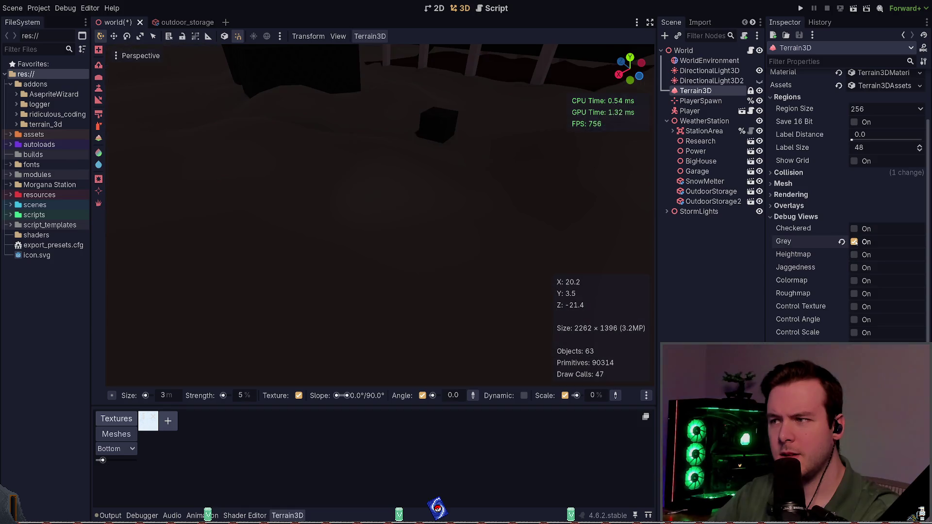
pyautogui.click(854, 242)
pyautogui.click(854, 228)
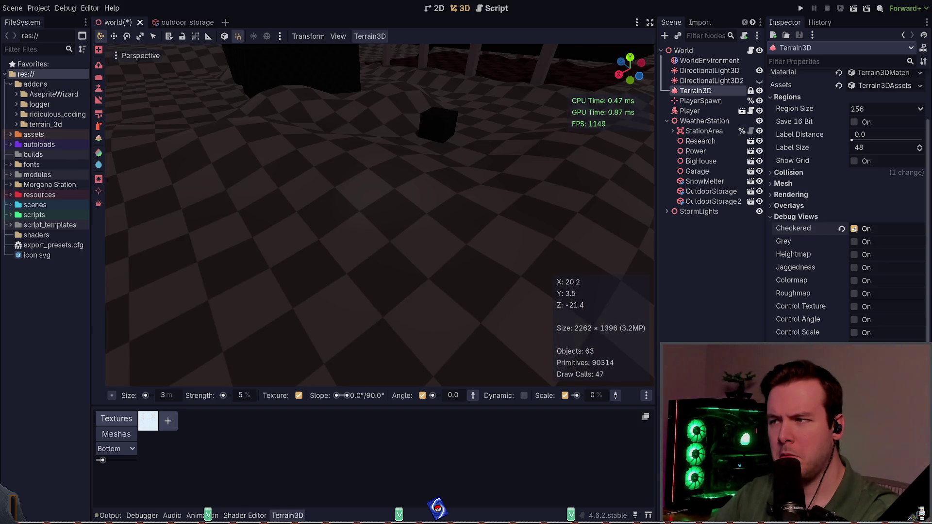
pyautogui.click(854, 229)
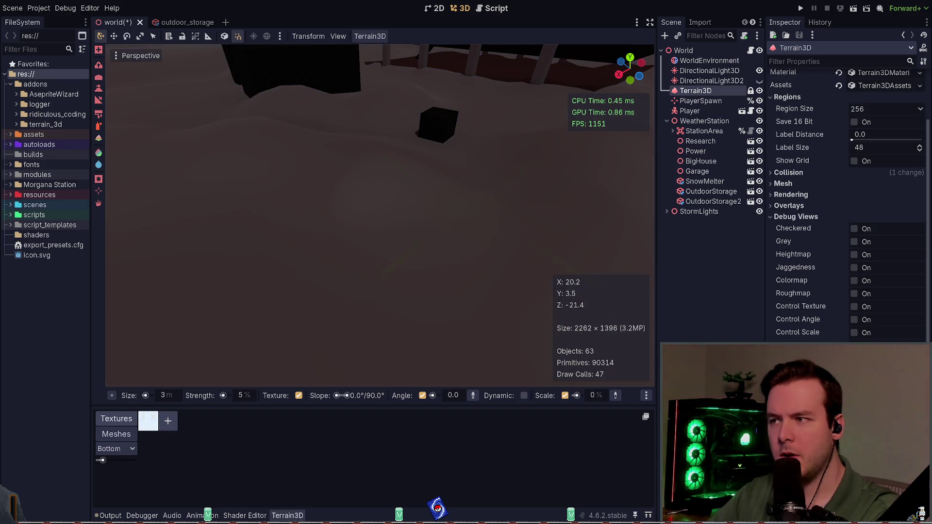
pyautogui.scroll(-5, 378, 214)
pyautogui.scroll(5, 379, 214)
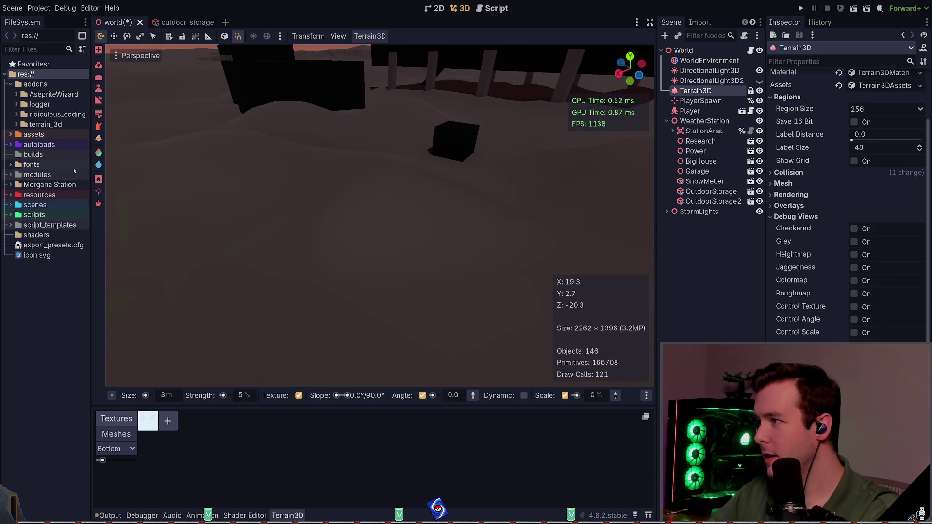
# Step: Switch to the roughness paint tool and adjust the brush roughness slider
pyautogui.click(99, 153)
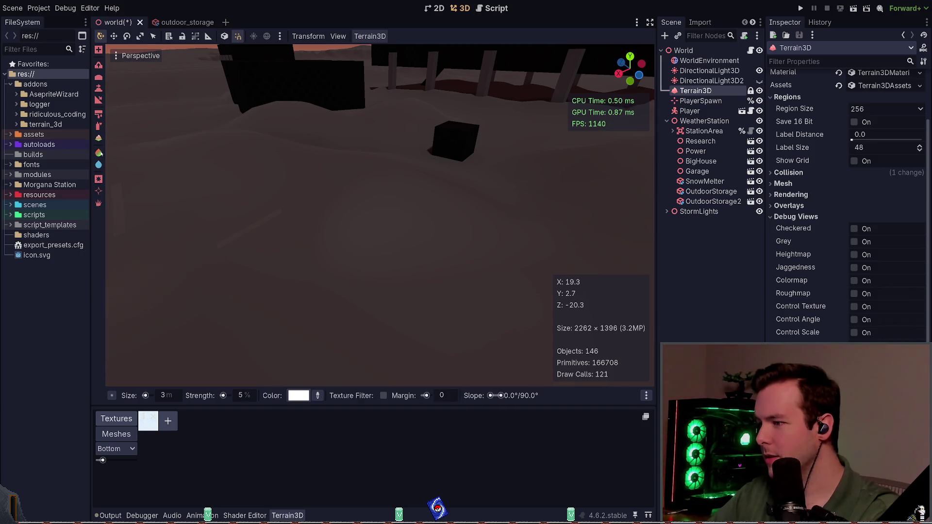
pyautogui.click(99, 165)
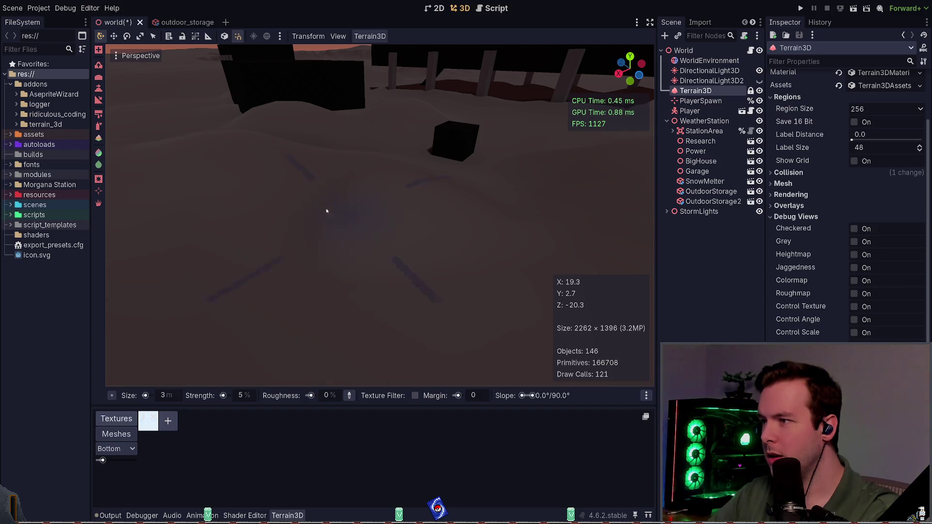
pyautogui.moveTo(328, 399); pyautogui.dragTo(420, 237)
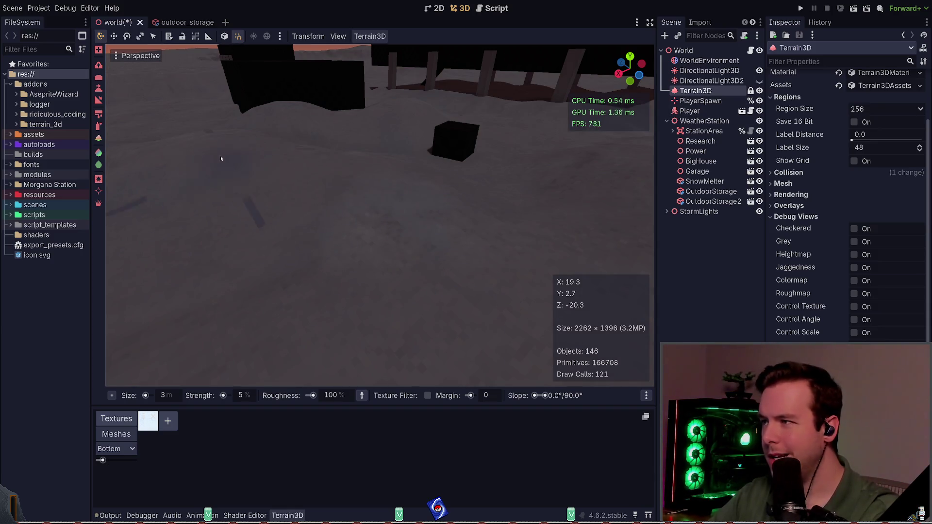
# Step: Fly toward the station buildings and save the world scene
pyautogui.moveTo(246, 169); pyautogui.dragTo(199, 165)
pyautogui.press('w')
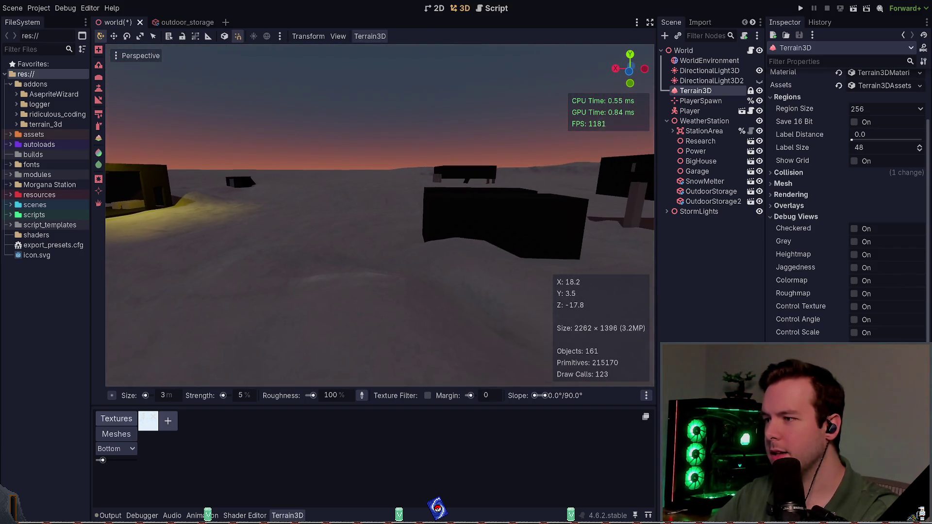
pyautogui.press('w')
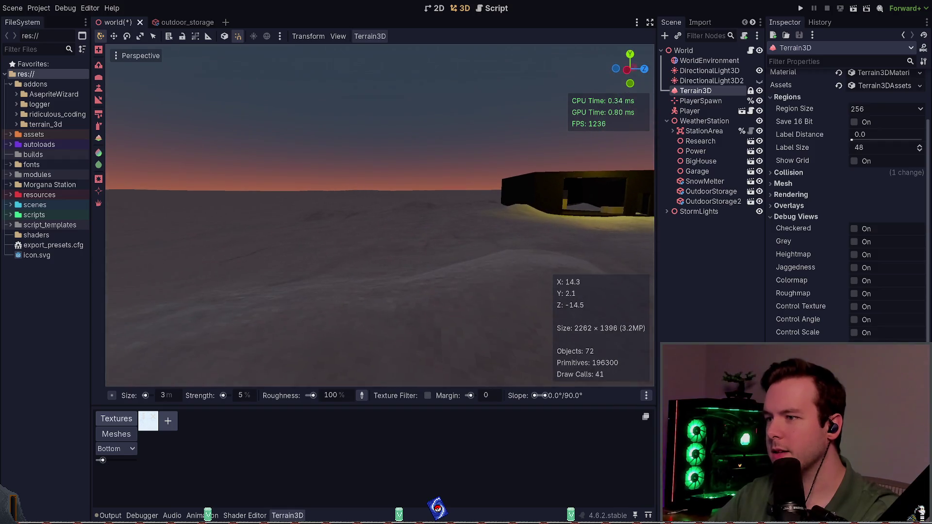
pyautogui.press('w')
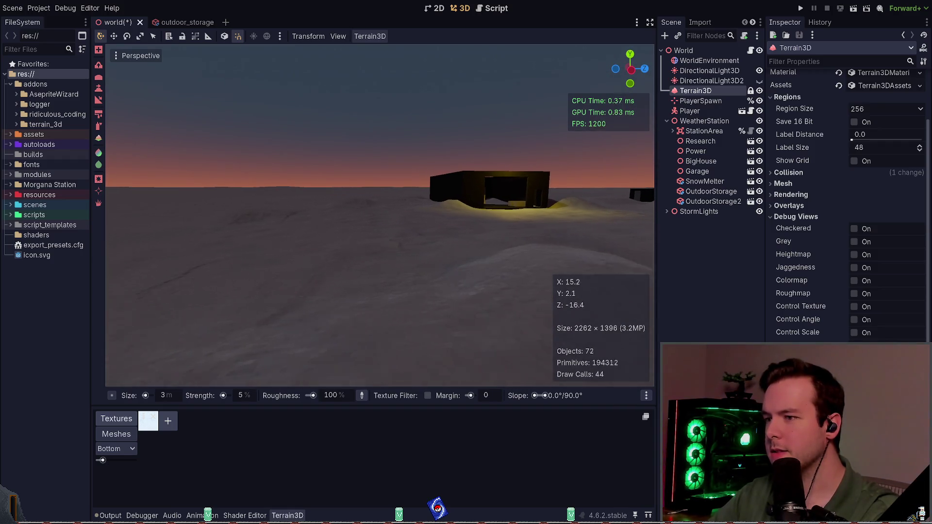
pyautogui.press('w')
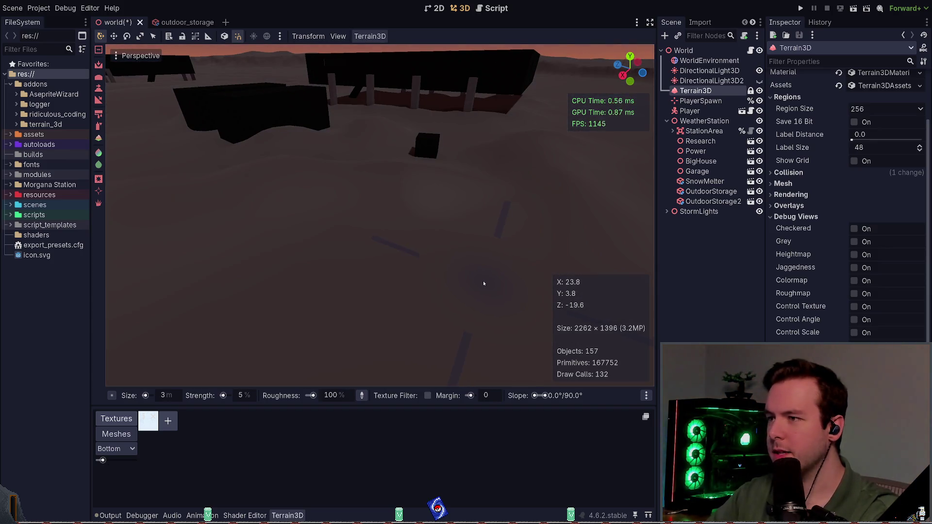
pyautogui.hotkey('ctrl', 's')
pyautogui.press('s')
pyautogui.press('s')
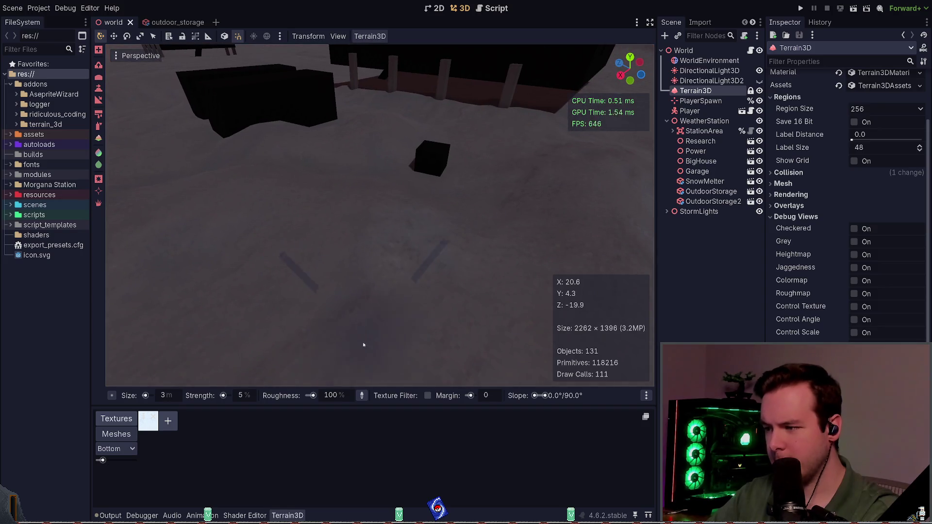
pyautogui.write('0')
# Step: Commit 0% roughness, paint it onto the terrain before the buildings, and save
pyautogui.press('Return')
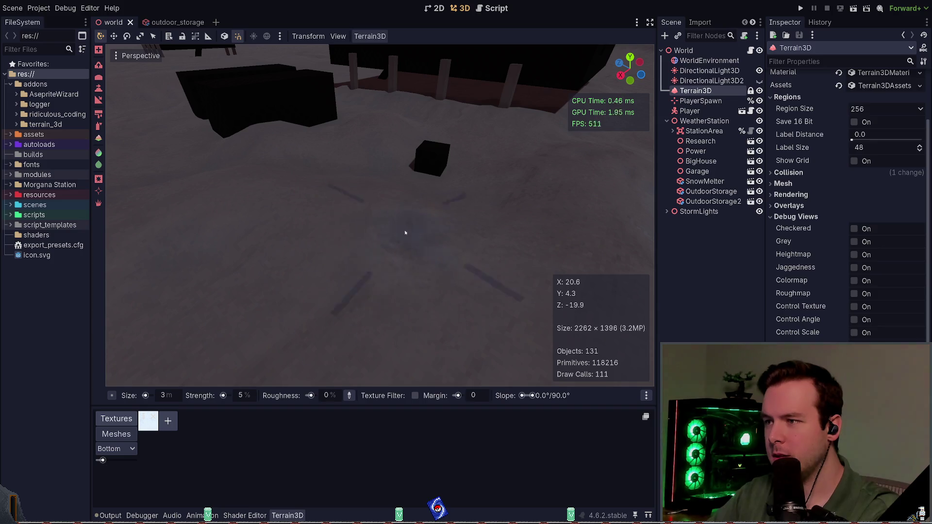
pyautogui.click(415, 263)
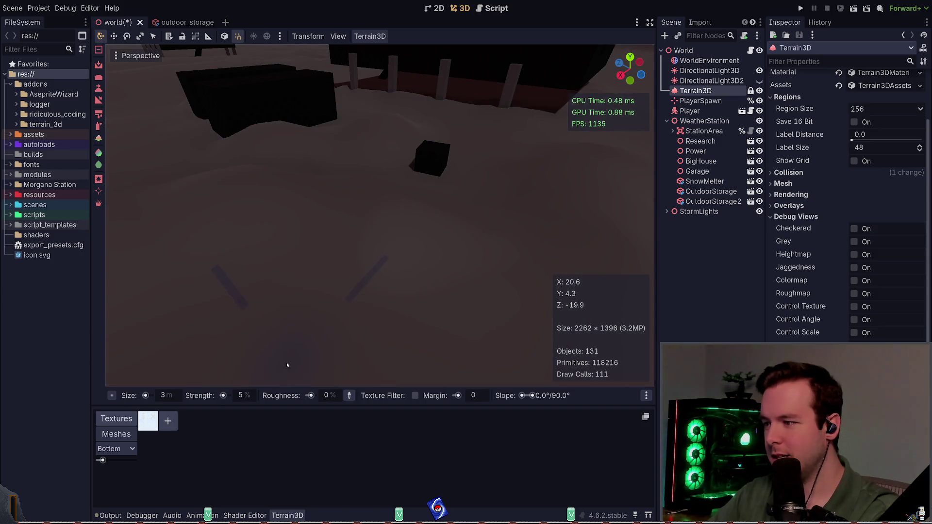
pyautogui.hotkey('ctrl', 's')
# Step: Set the brush strength to 100 and paint roughness onto the terrain
pyautogui.click(246, 395)
pyautogui.write('100')
pyautogui.press('Return')
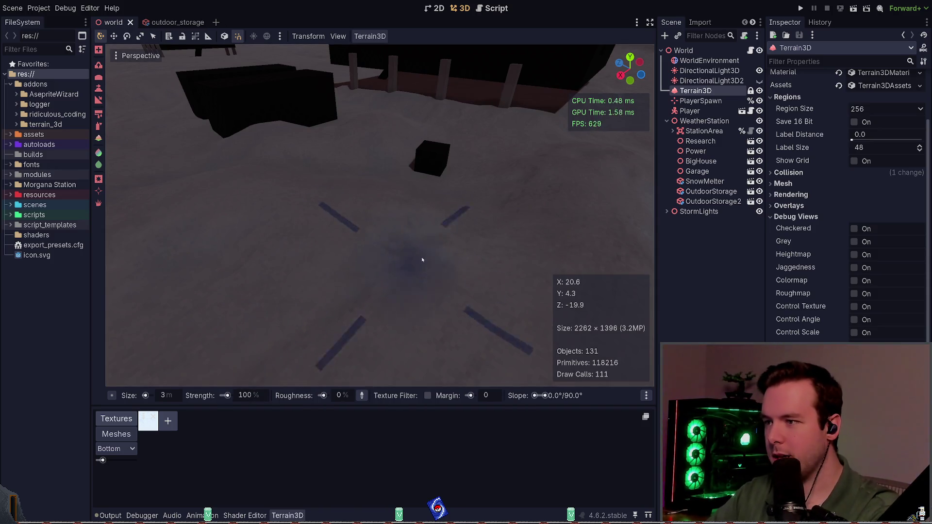
pyautogui.scroll(10, 446, 260)
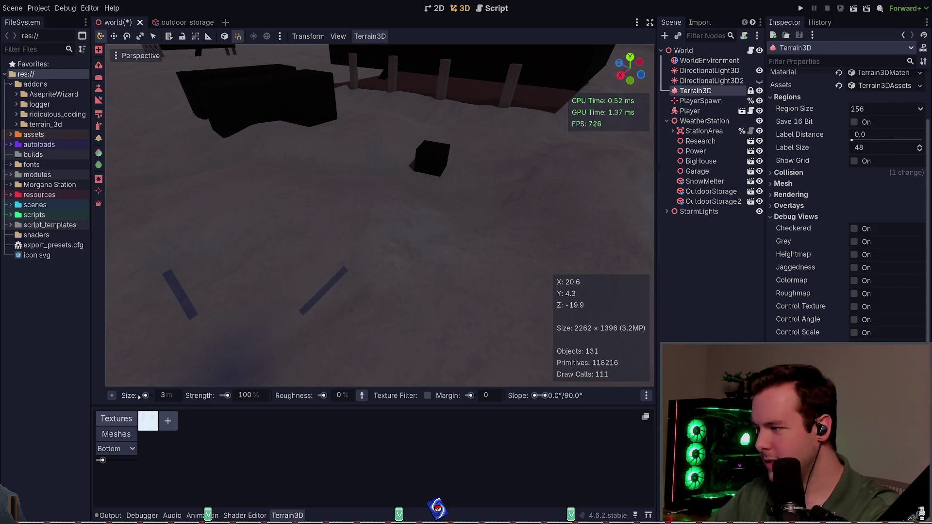
pyautogui.click(437, 256)
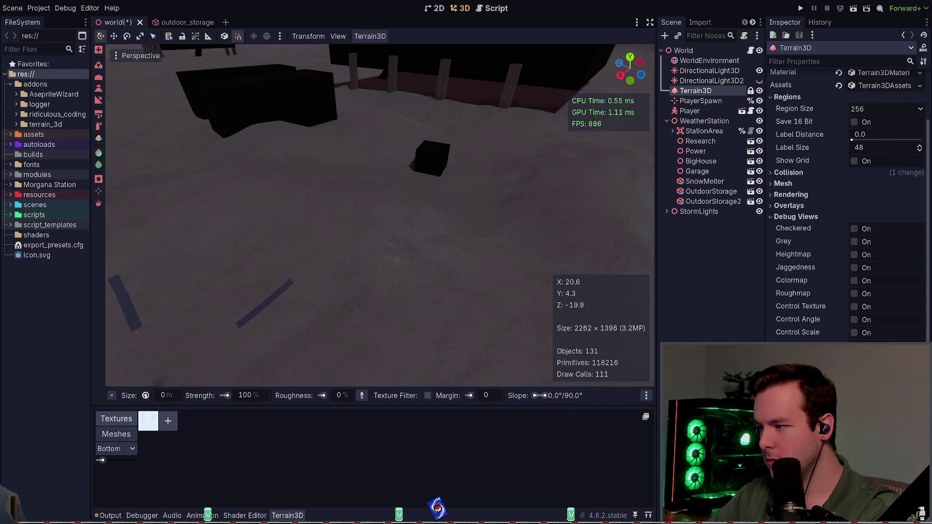
# Step: Set the brush size to 5 m, move toward the building, and save
pyautogui.moveTo(149, 395); pyautogui.dragTo(146, 395)
pyautogui.click(184, 398)
pyautogui.write('5')
pyautogui.press('Return')
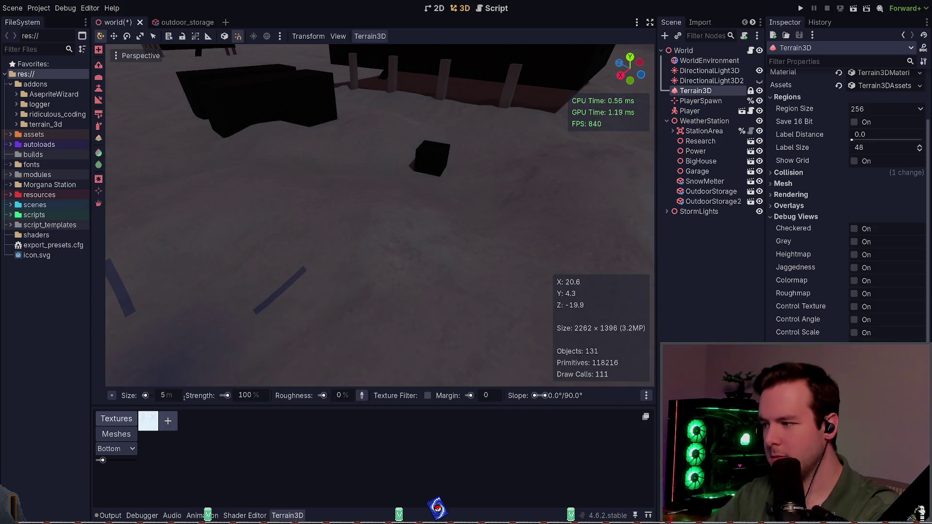
pyautogui.moveTo(495, 277)
pyautogui.mouseDown()
pyautogui.moveTo(483, 306)
pyautogui.moveTo(427, 277)
pyautogui.mouseUp()
pyautogui.press('w')
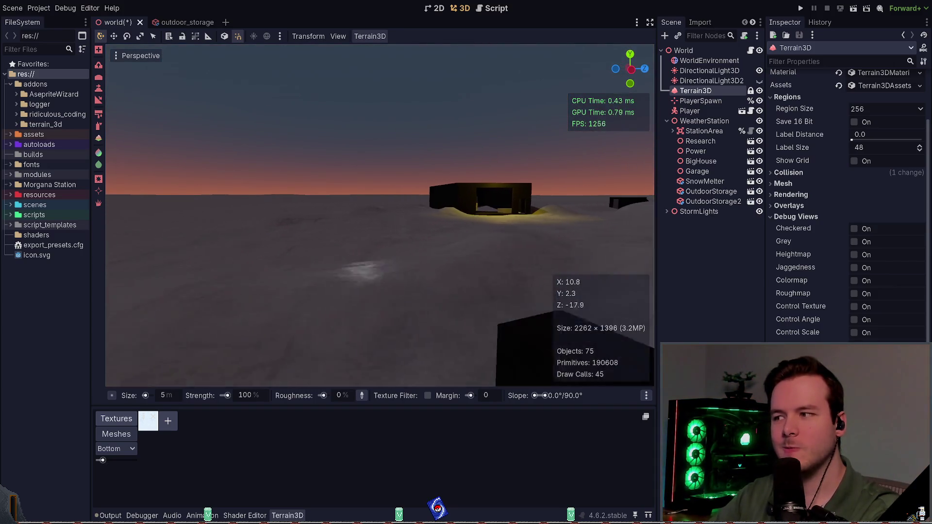
pyautogui.hotkey('ctrl', 's')
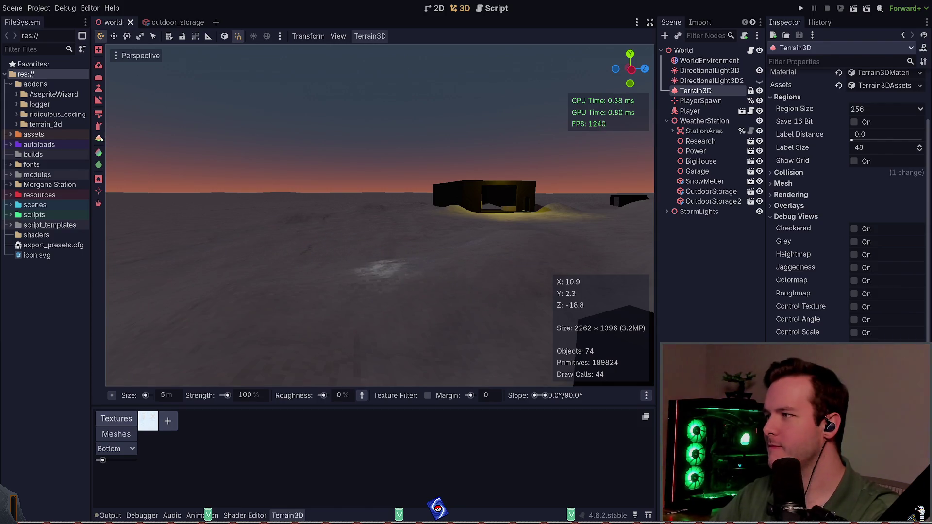
# Step: Paint another roughness patch across the terrain and save the world scene
pyautogui.moveTo(117, 160); pyautogui.dragTo(103, 166)
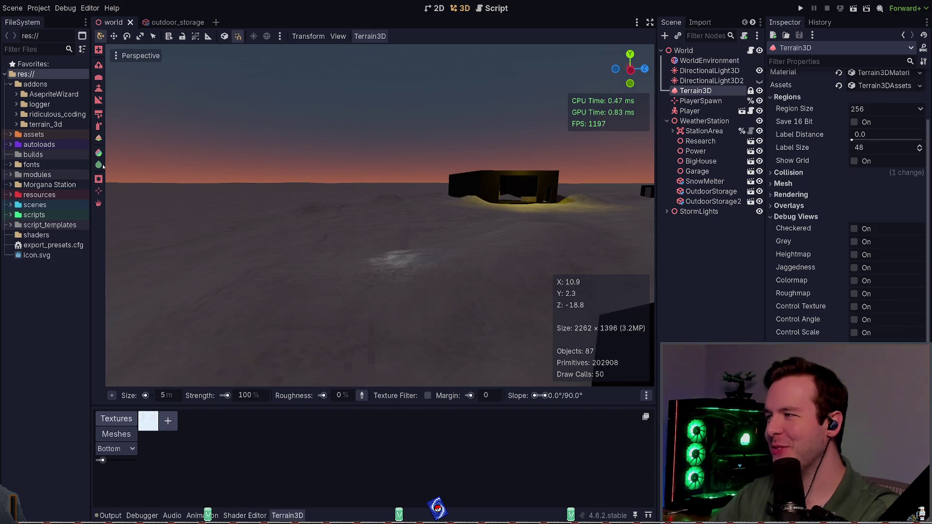
pyautogui.click(374, 260)
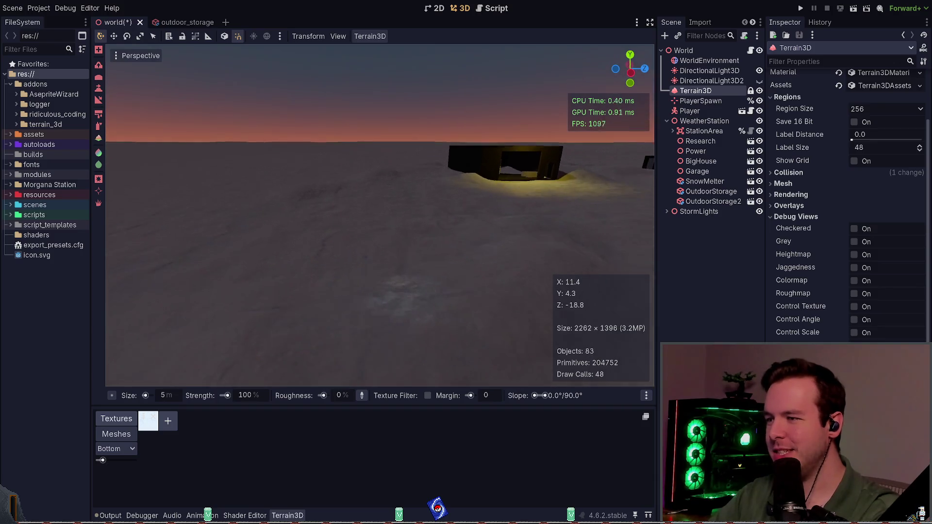
pyautogui.press('d')
pyautogui.press('a')
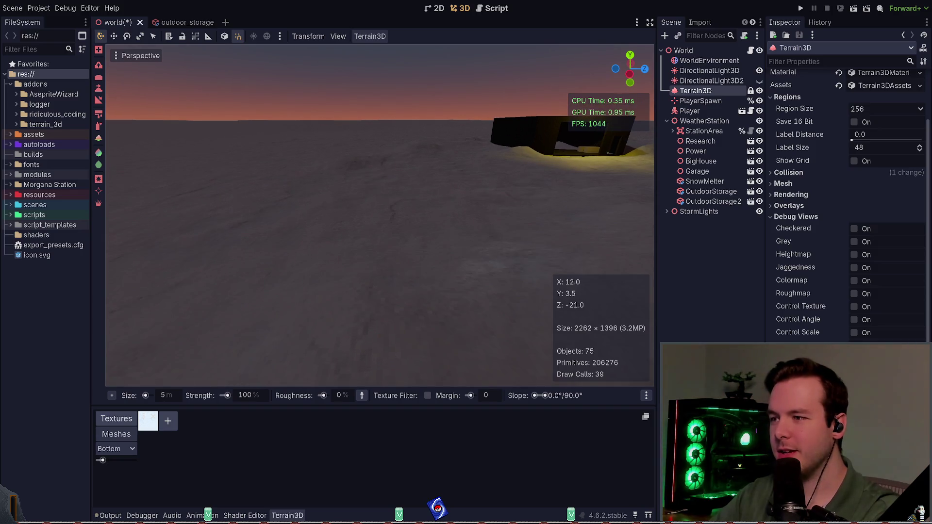
pyautogui.hotkey('ctrl', 's')
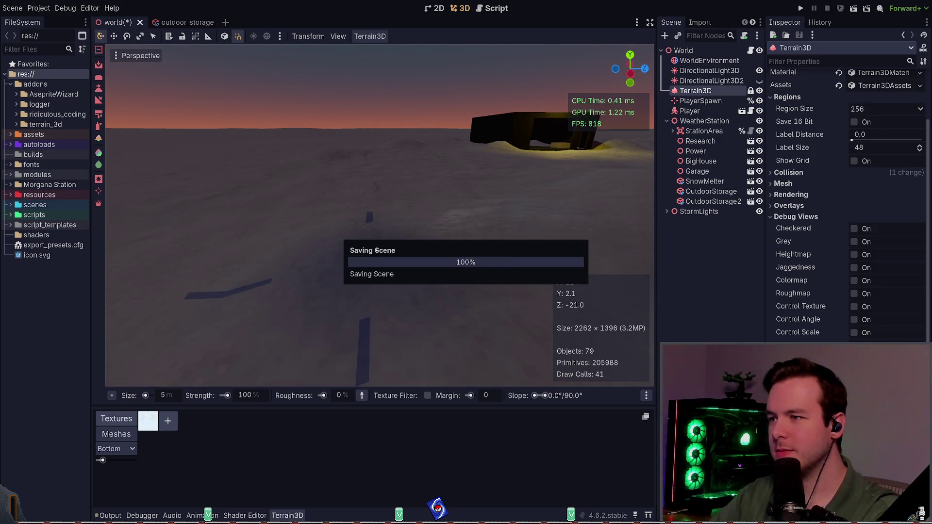
# Step: Sculpt a slope into the terrain with the slope brush and save
pyautogui.press('e')
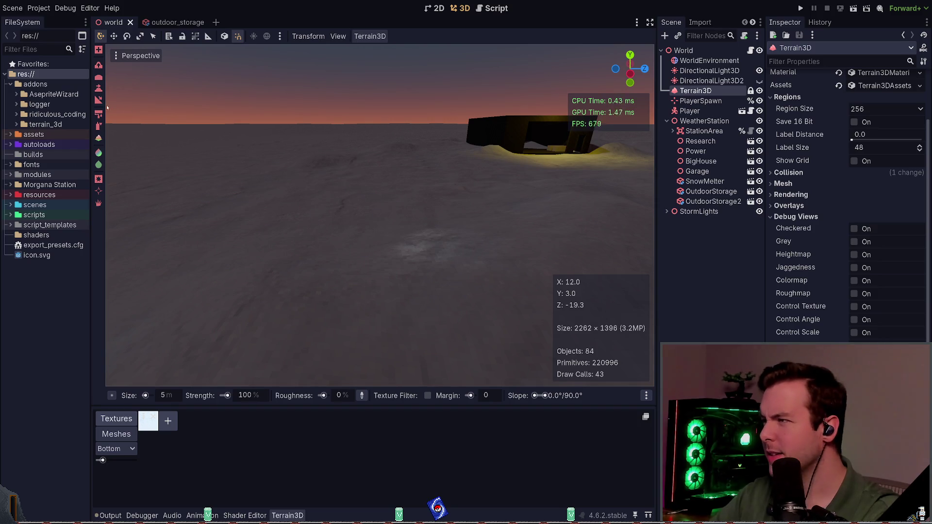
pyautogui.click(99, 114)
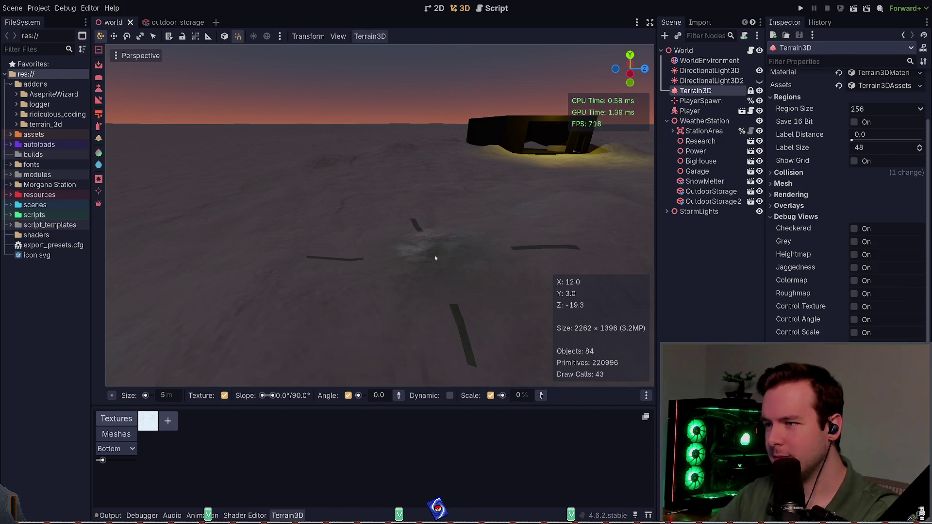
pyautogui.press('s')
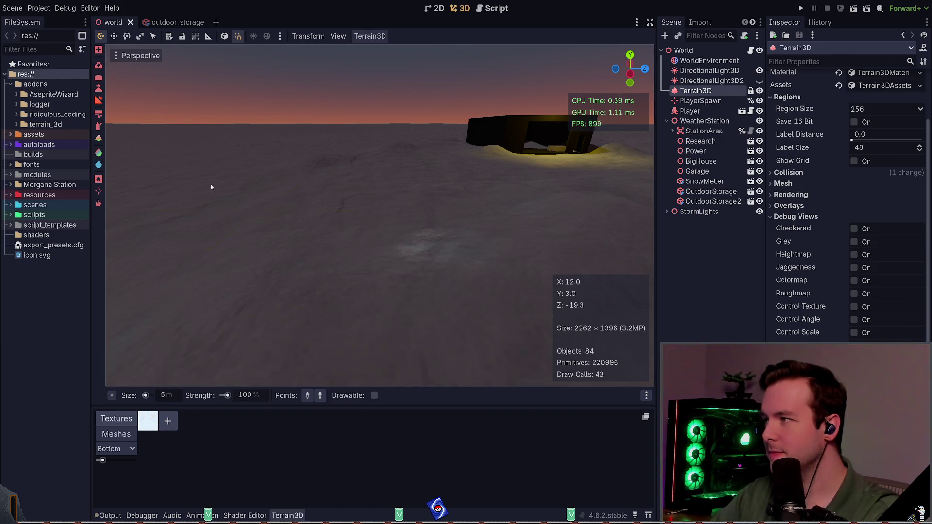
pyautogui.moveTo(360, 196); pyautogui.dragTo(352, 204)
pyautogui.hotkey('ctrl', 's')
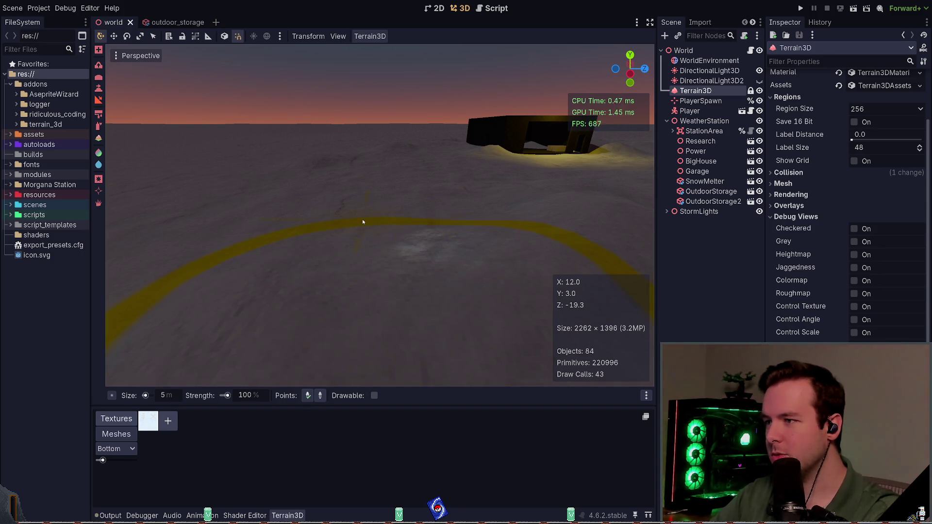
pyautogui.hotkey('ctrl', 's')
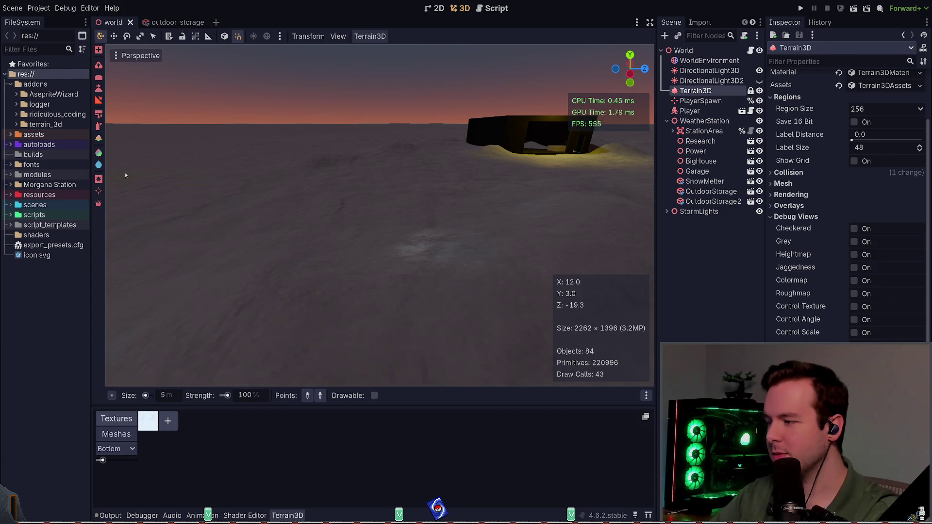
# Step: Try the texture paint tool and another terrain brush, saving after each
pyautogui.click(99, 113)
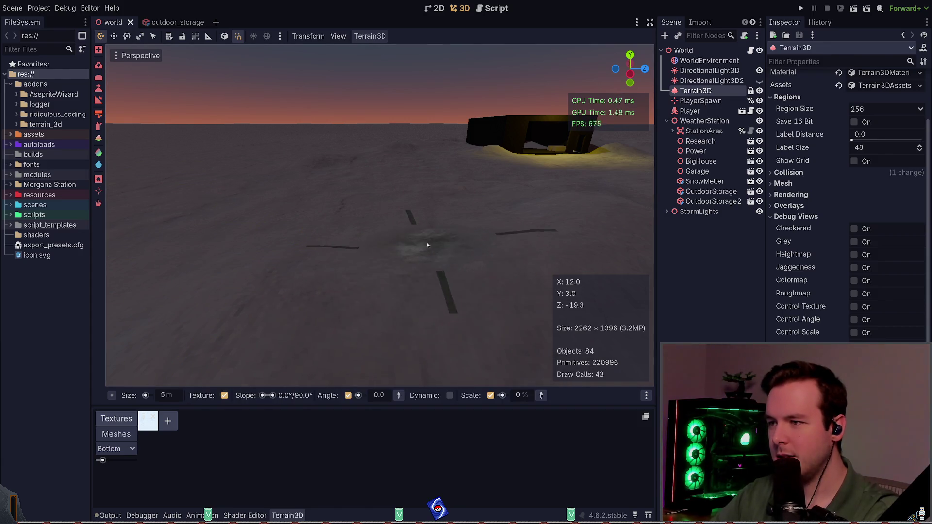
pyautogui.hotkey('ctrl', 's')
pyautogui.click(99, 127)
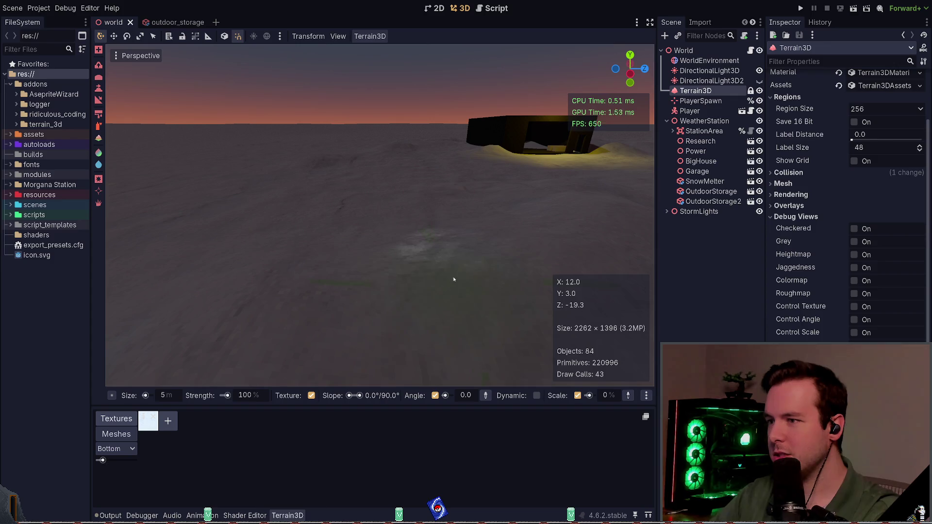
pyautogui.hotkey('ctrl', 's')
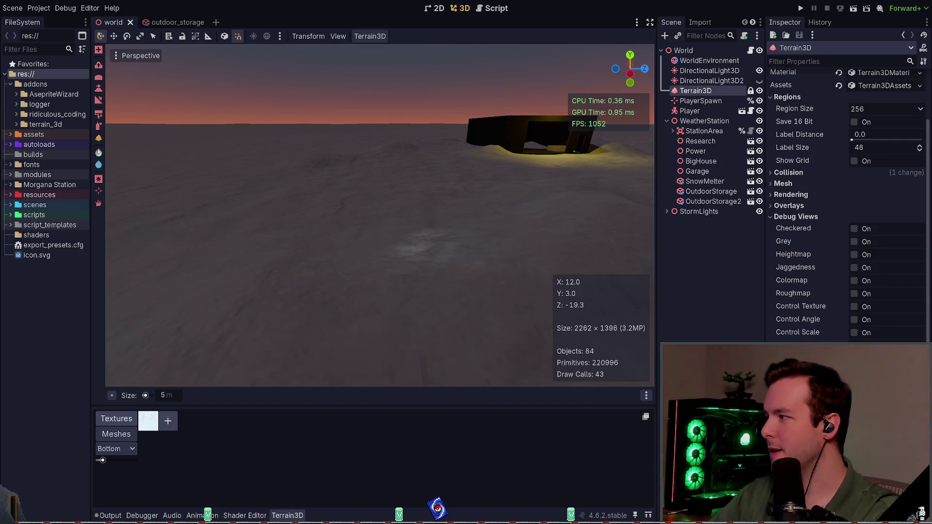
# Step: Try colour painting, then paint a roughness stroke across the terrain and save
pyautogui.click(99, 153)
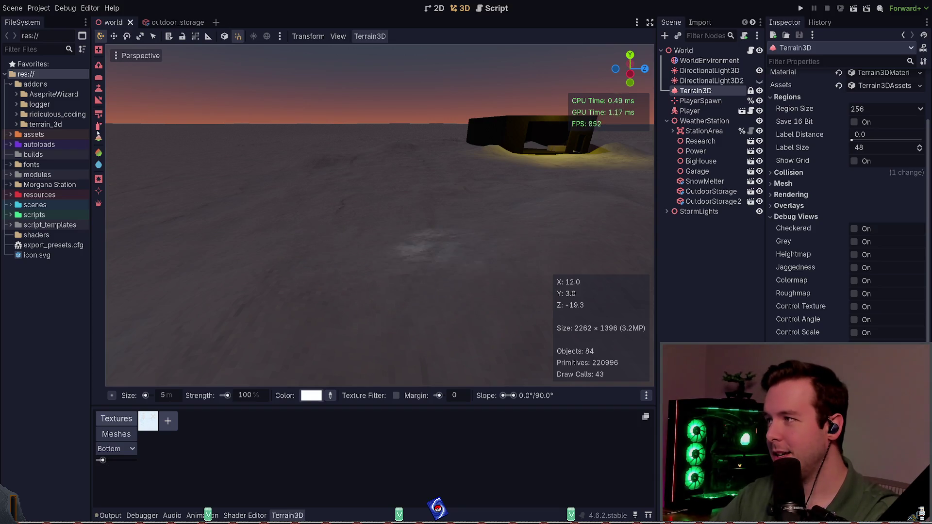
pyautogui.click(98, 166)
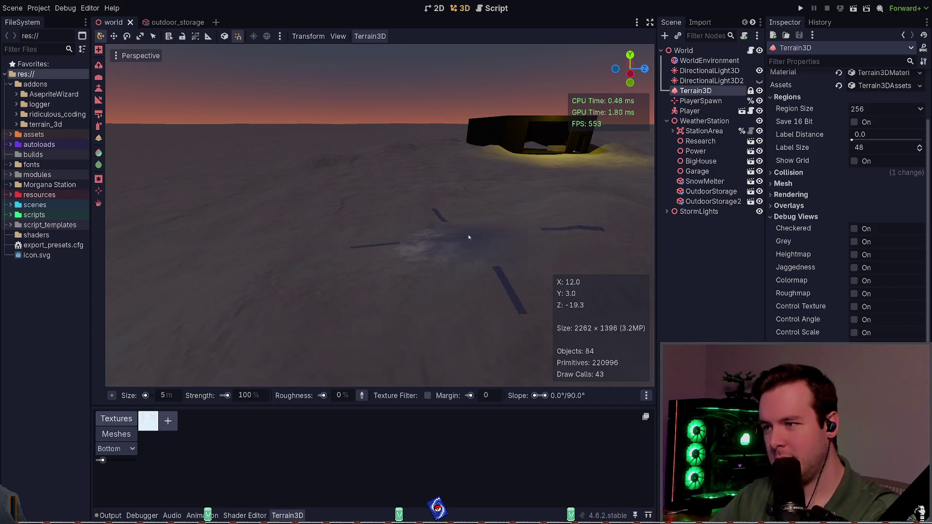
pyautogui.moveTo(354, 219)
pyautogui.mouseDown()
pyautogui.moveTo(354, 161)
pyautogui.moveTo(452, 235)
pyautogui.mouseUp()
pyautogui.hotkey('ctrl', 's')
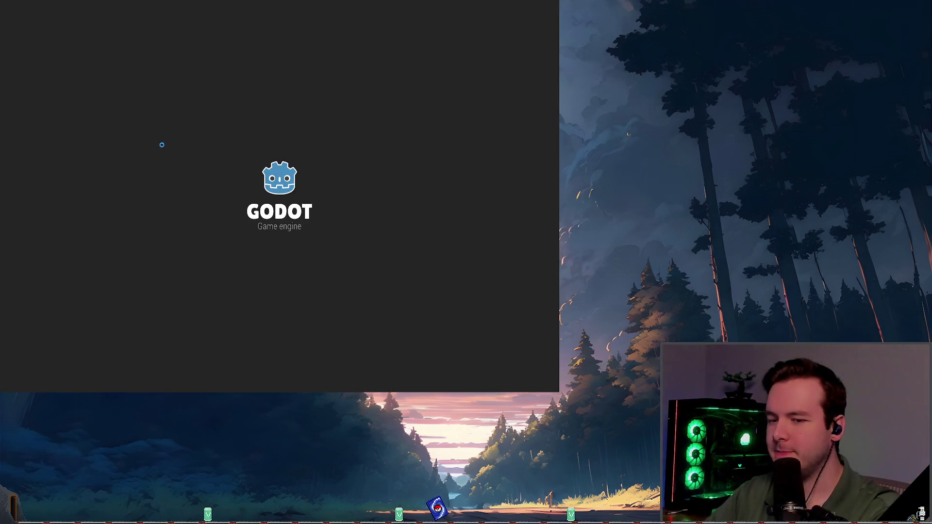
# Step: Confirm reloading the current project and tilt the view over the reopened terrain
pyautogui.press('Return')
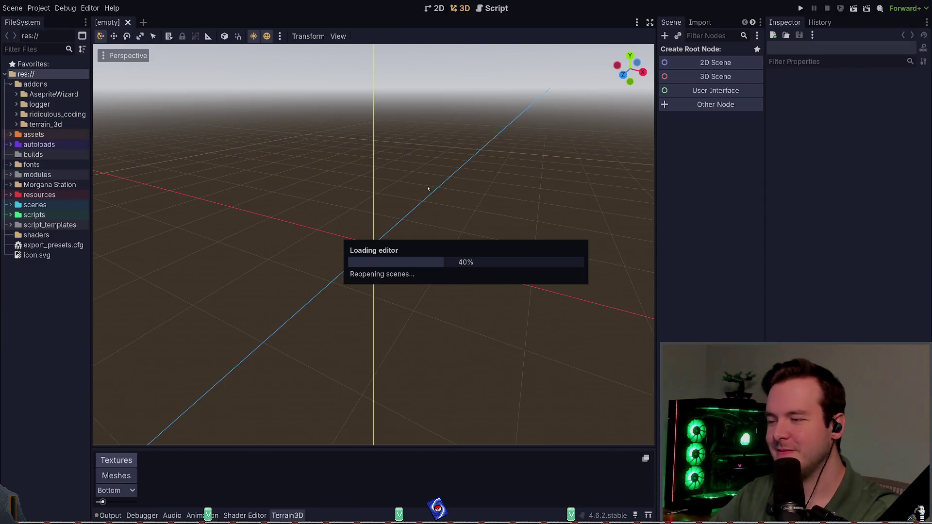
pyautogui.moveTo(408, 211); pyautogui.dragTo(409, 212)
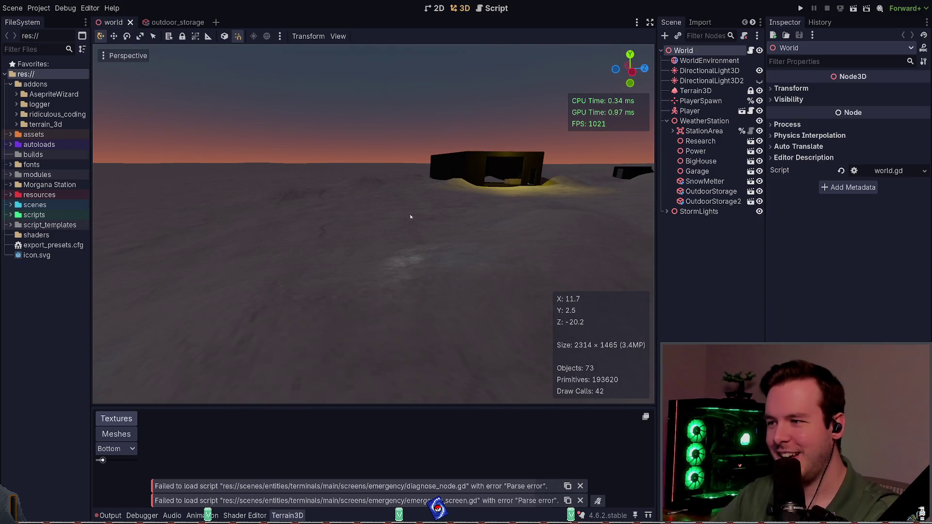
# Step: Select Terrain3D and preview the Checkered, Grey and Heightmap debug views, turning each back off
pyautogui.click(697, 90)
pyautogui.click(858, 287)
pyautogui.click(857, 288)
pyautogui.click(857, 299)
pyautogui.click(855, 299)
pyautogui.click(854, 311)
pyautogui.click(854, 311)
# Step: Preview the Jaggedness and Colormap debug views, switch them off, and save the world scene
pyautogui.click(854, 324)
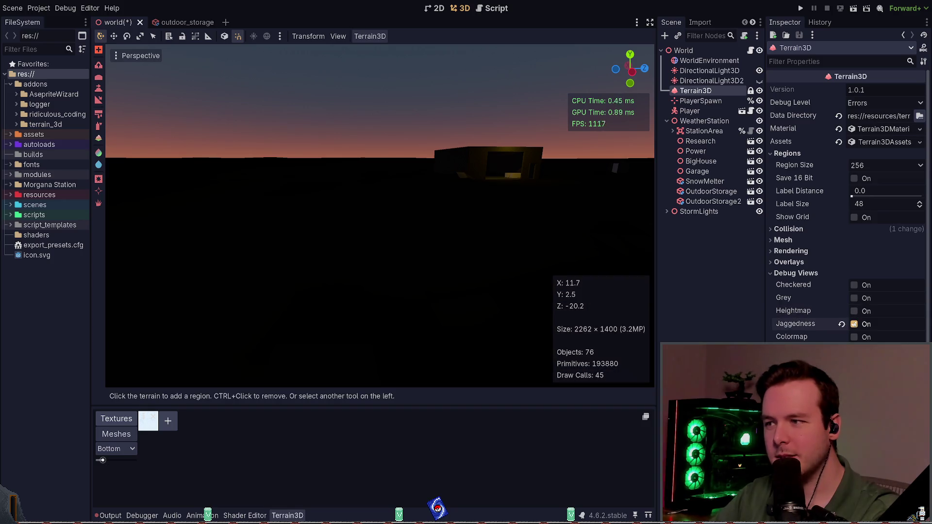
pyautogui.click(853, 324)
pyautogui.moveTo(491, 273)
pyautogui.mouseDown()
pyautogui.moveTo(515, 306)
pyautogui.moveTo(491, 270)
pyautogui.mouseUp()
pyautogui.click(855, 337)
pyautogui.click(855, 336)
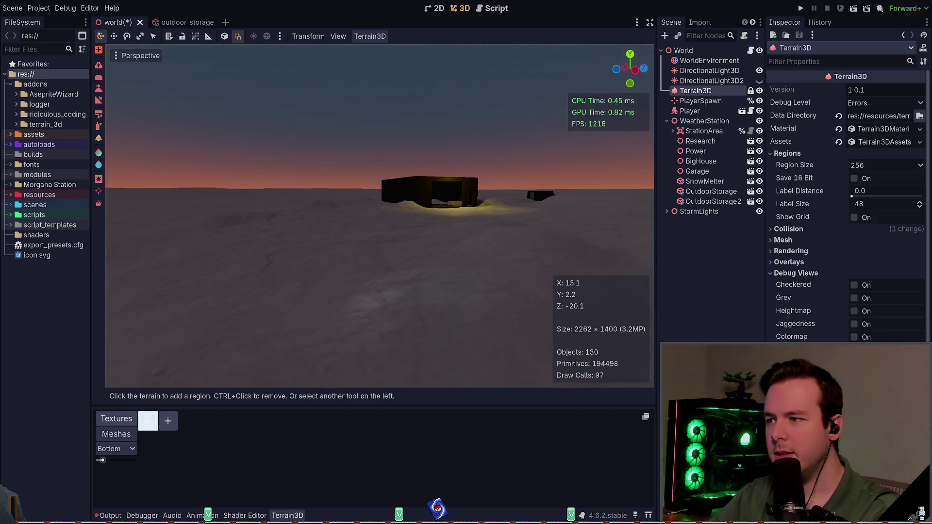
pyautogui.moveTo(527, 256); pyautogui.dragTo(527, 256)
pyautogui.hotkey('ctrl', 's')
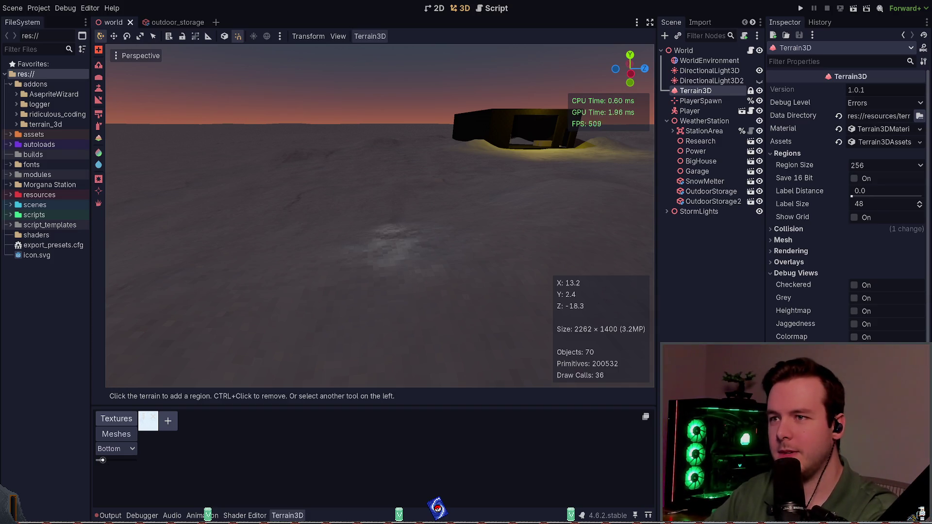
pyautogui.moveTo(500, 209); pyautogui.dragTo(514, 216)
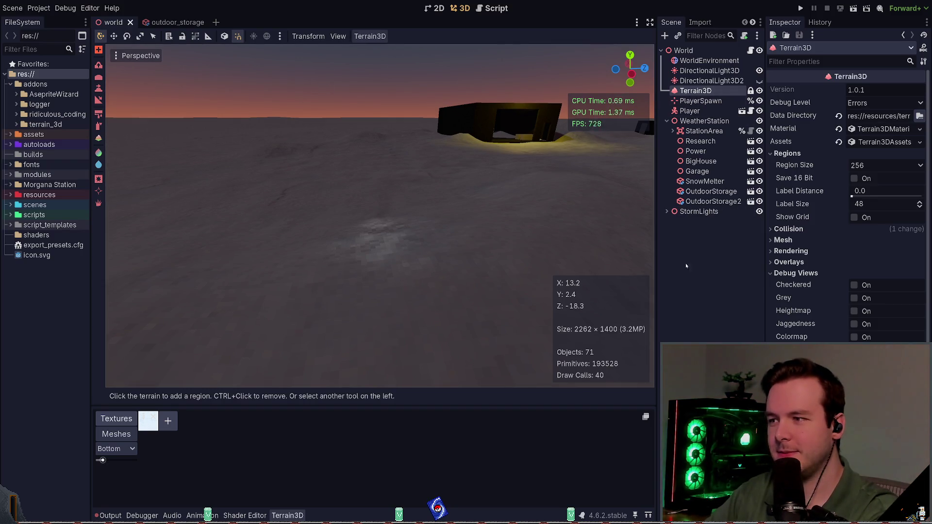
# Step: With the Raise tool, raise a bumpy patch in front of the building and set strength to 1%
pyautogui.click(698, 259)
pyautogui.click(696, 91)
pyautogui.hotkey('ctrl', 's')
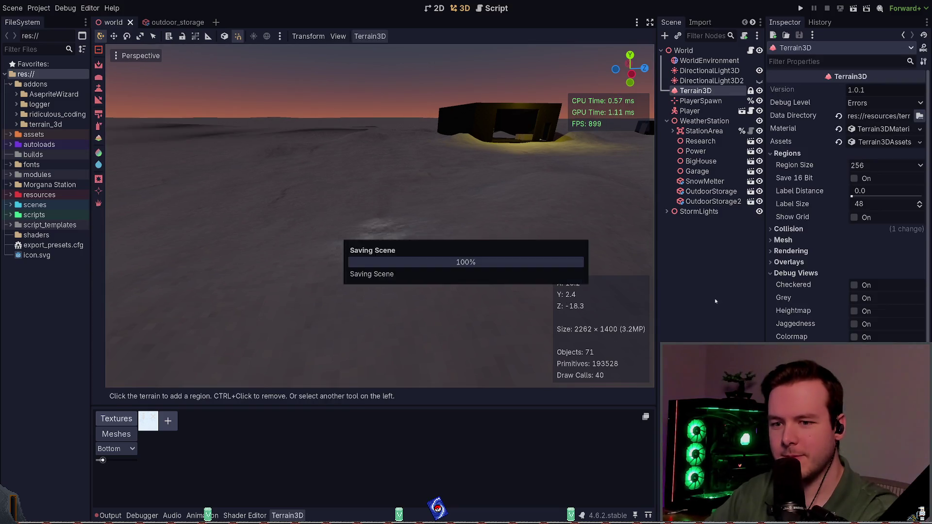
pyautogui.click(380, 255)
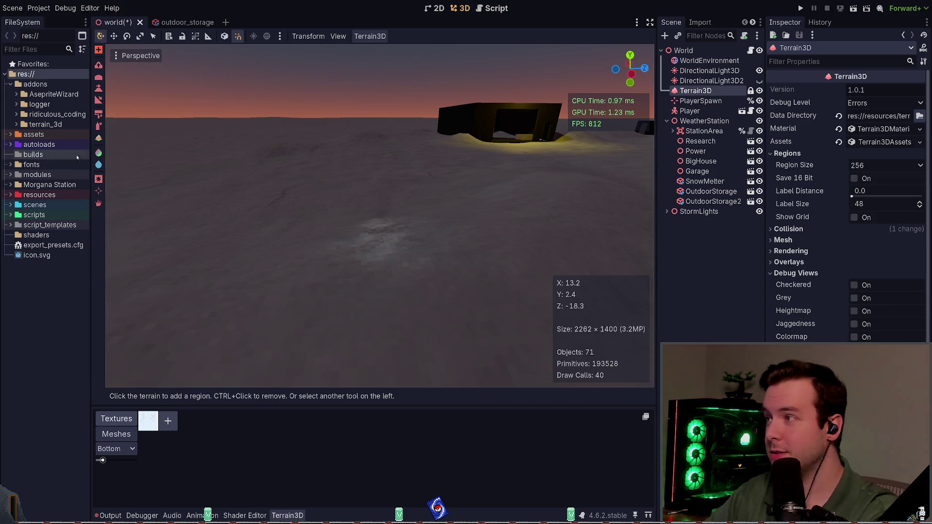
pyautogui.click(96, 115)
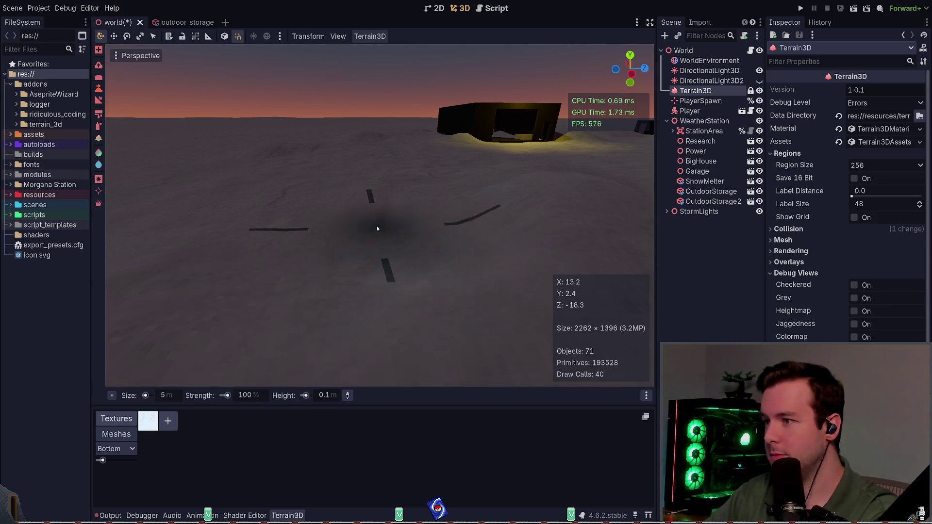
pyautogui.click(386, 230)
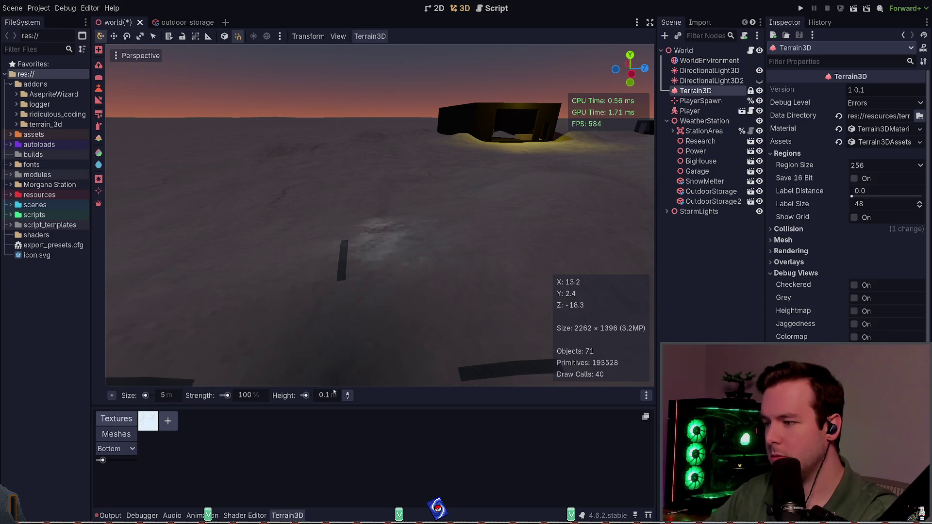
pyautogui.moveTo(226, 396); pyautogui.dragTo(213, 396)
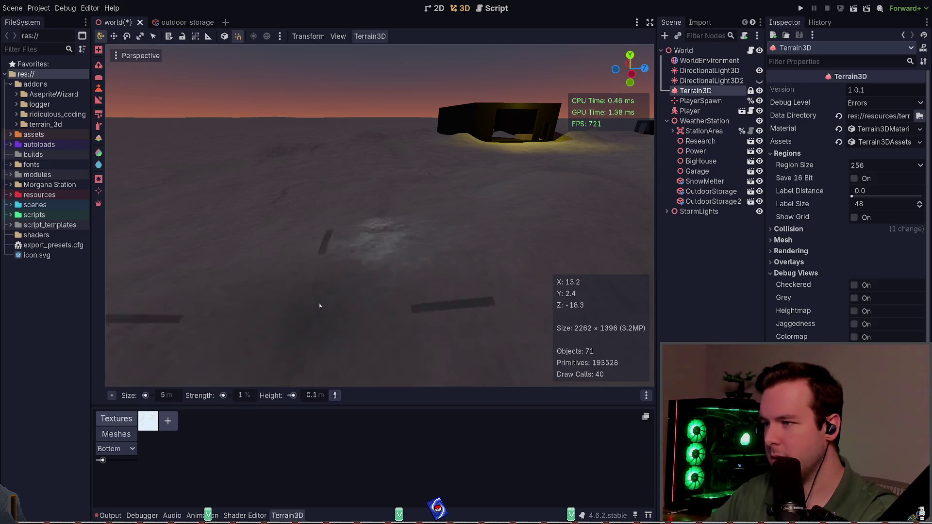
# Step: Fly the camera back and across the terrain to view the raised mound, saving the scene
pyautogui.rightClick(374, 252)
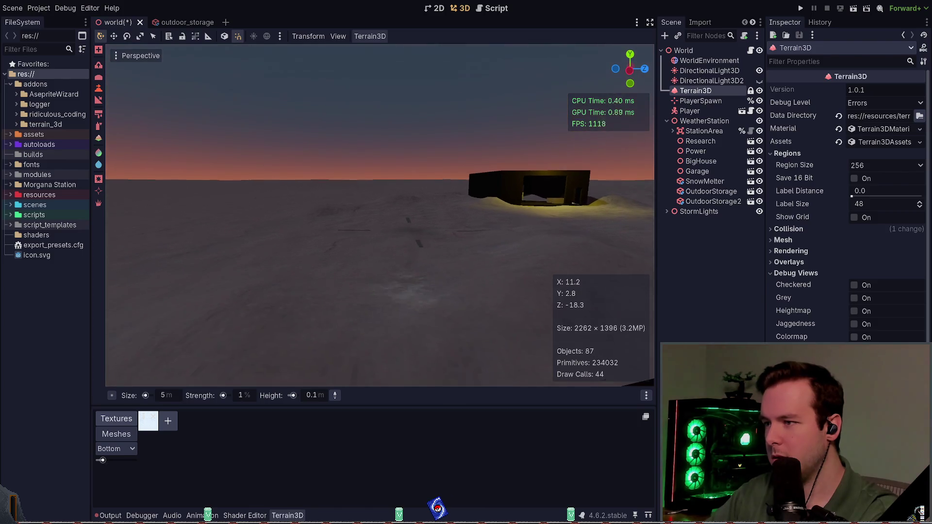
pyautogui.press('e')
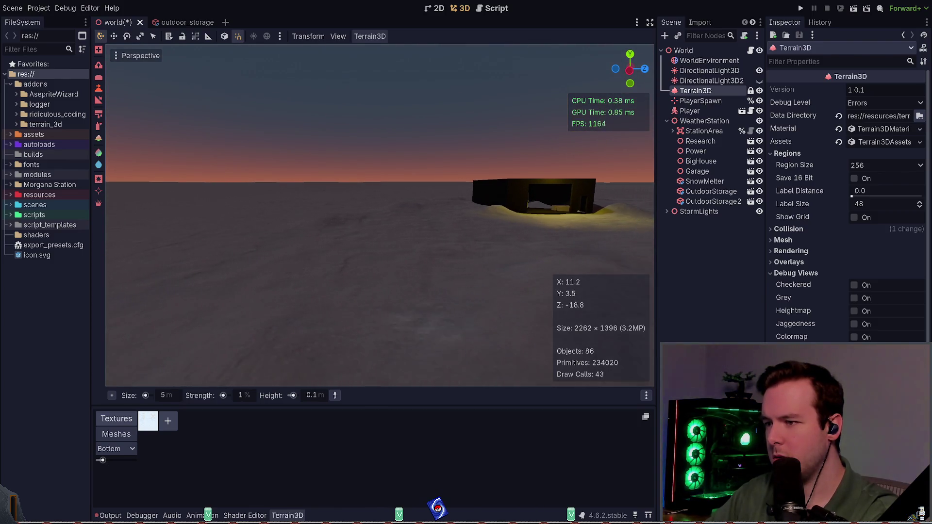
pyautogui.press('s')
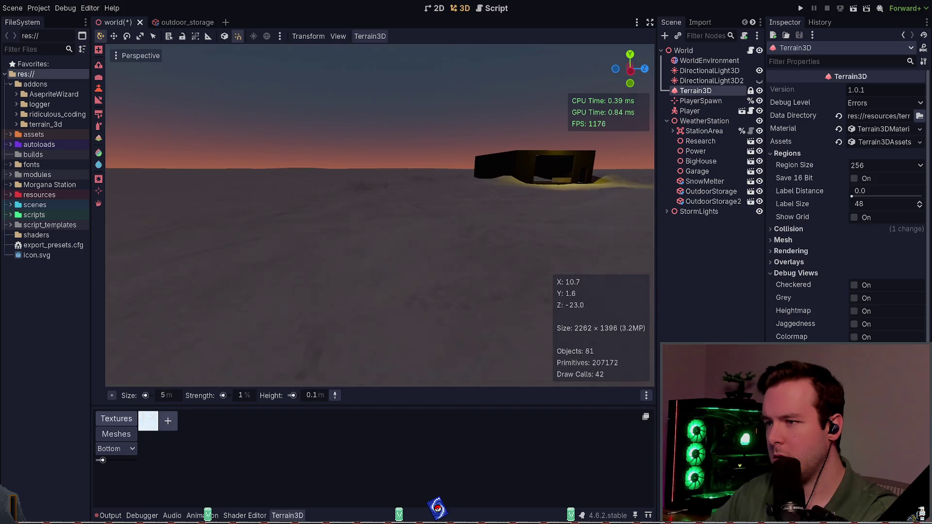
pyautogui.rightClick(382, 173)
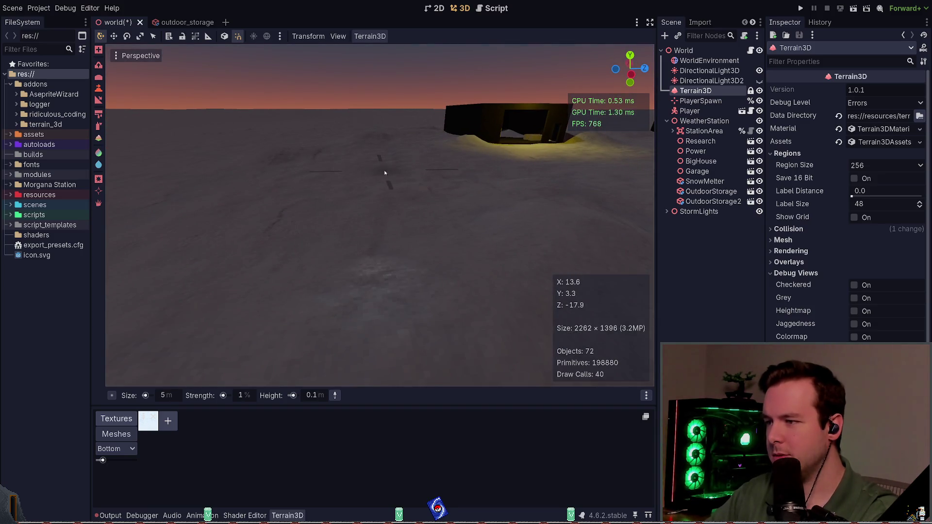
pyautogui.press('s')
pyautogui.hotkey('ctrl', 's')
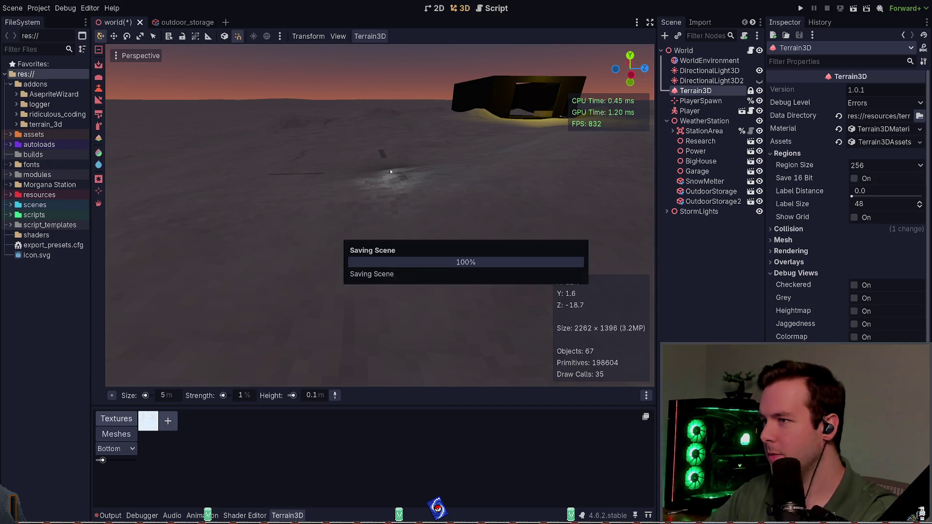
pyautogui.press('w')
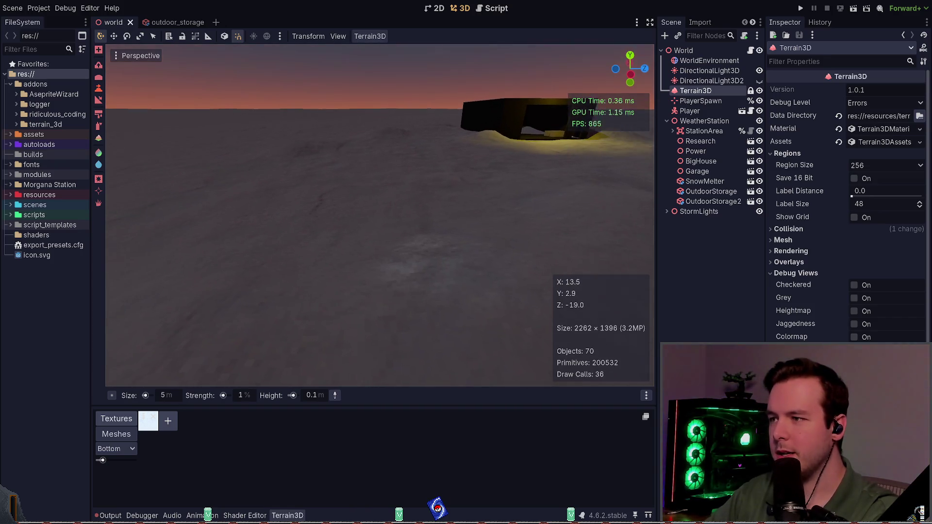
pyautogui.press('q')
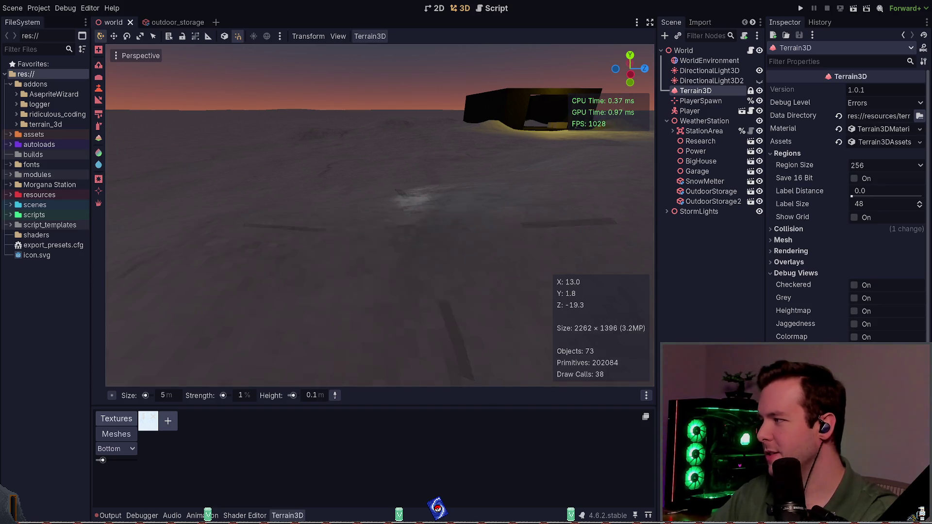
pyautogui.press('w')
pyautogui.press('w')
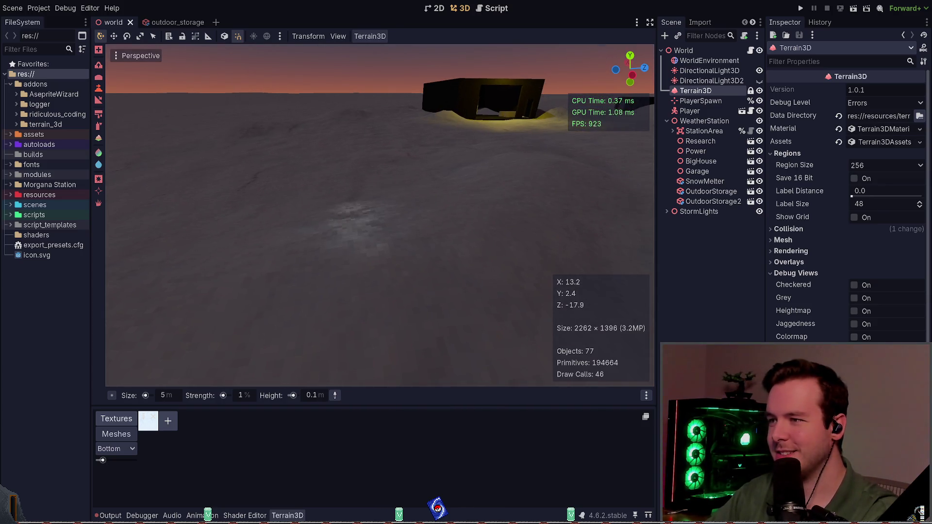
pyautogui.press('w')
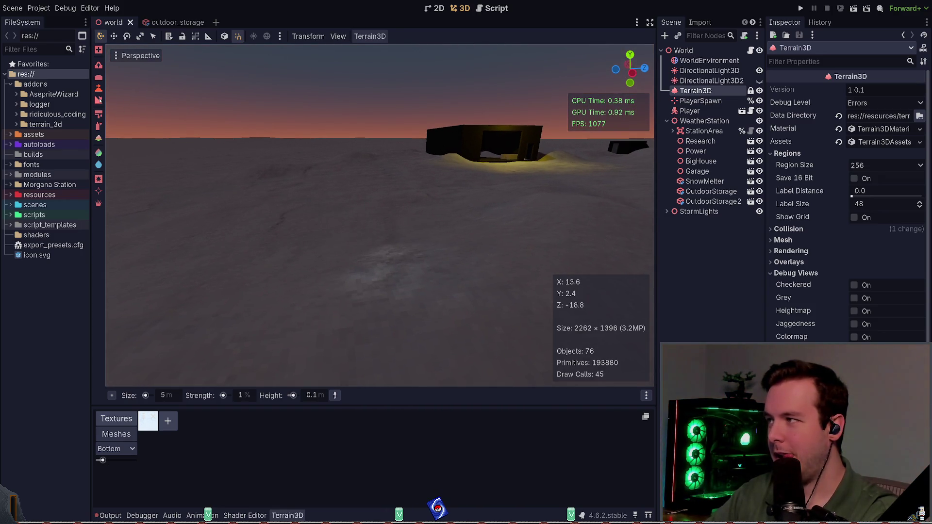
# Step: Switch to the Paint Texture tool, show the brush angle guide, and paint near the buildings, saving
pyautogui.click(99, 103)
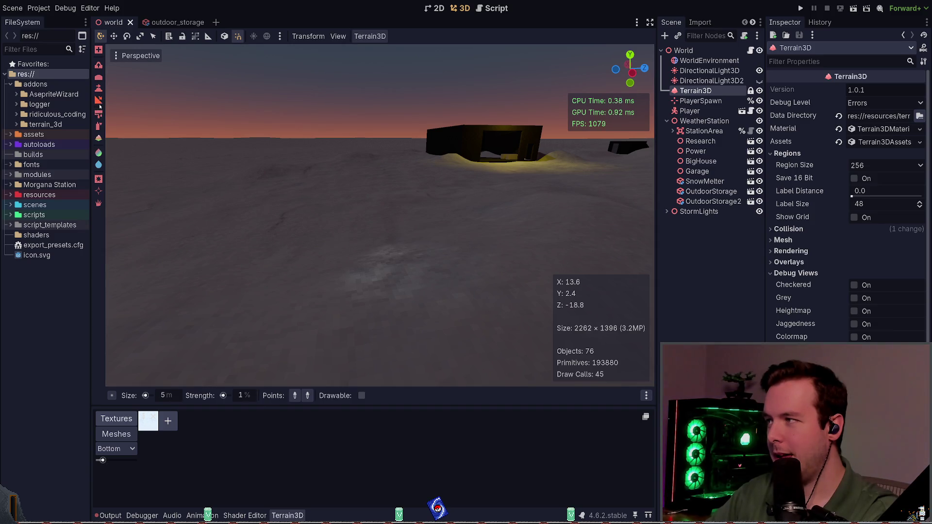
pyautogui.click(100, 115)
pyautogui.click(99, 103)
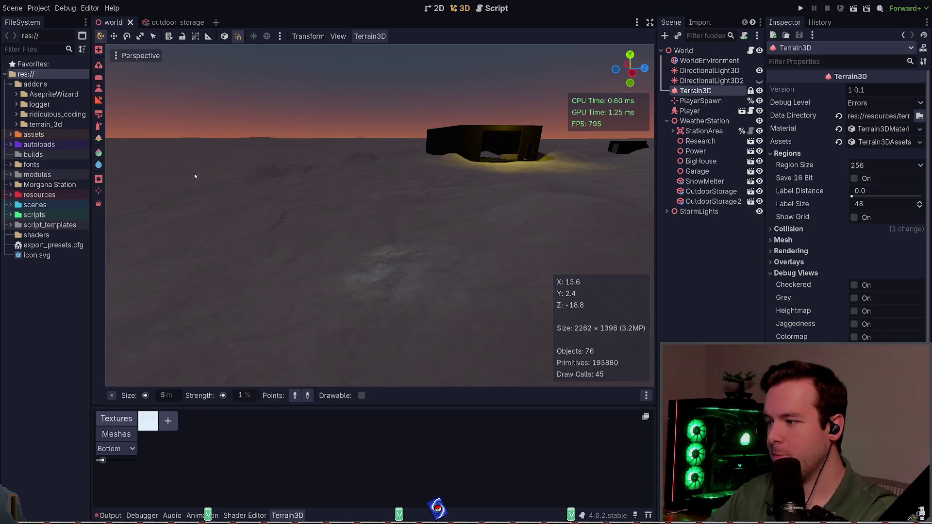
pyautogui.press('t')
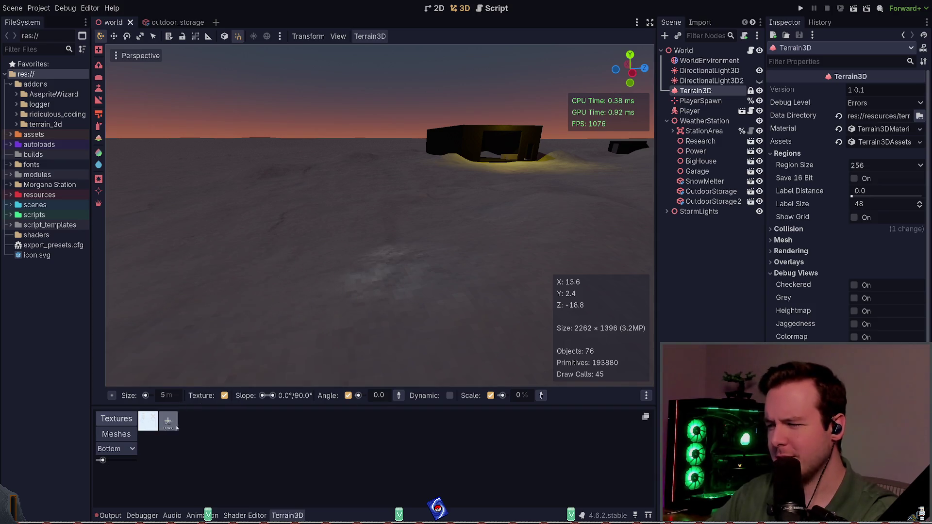
pyautogui.click(399, 396)
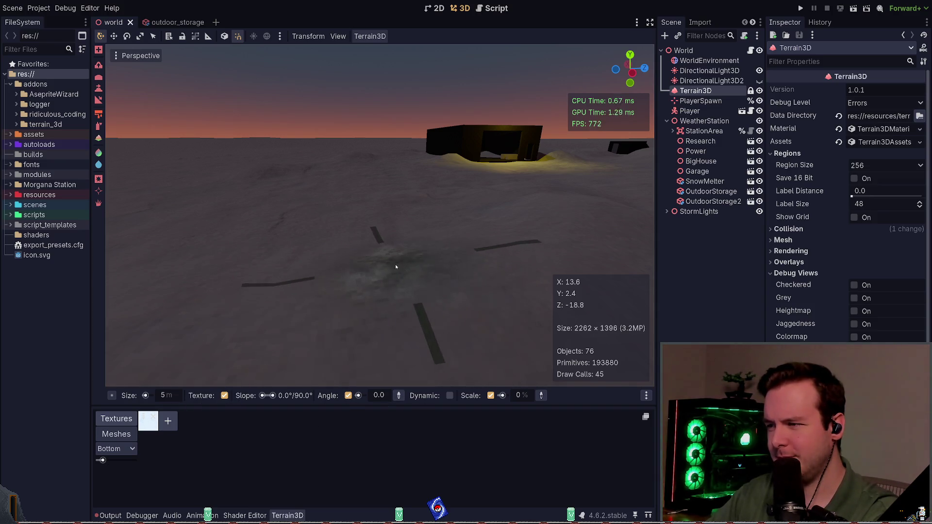
pyautogui.hotkey('ctrl', 's')
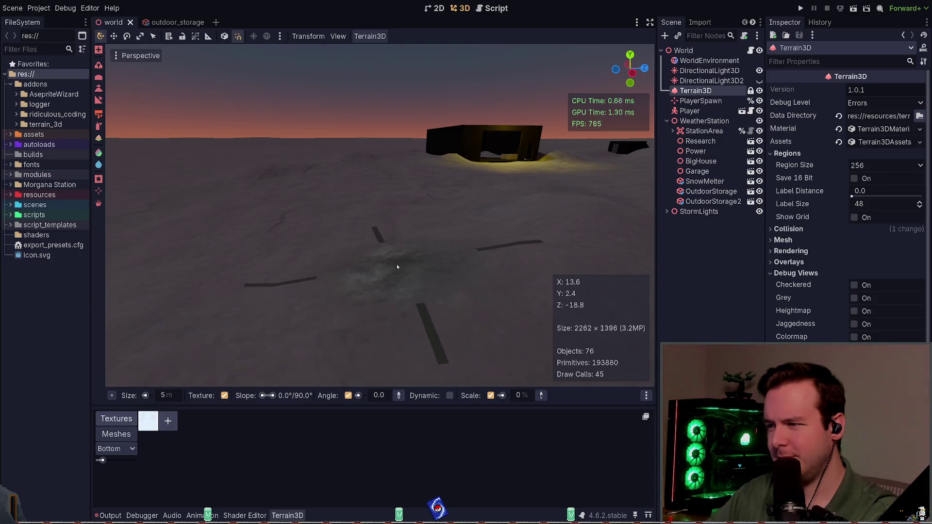
pyautogui.hotkey('ctrl', 's')
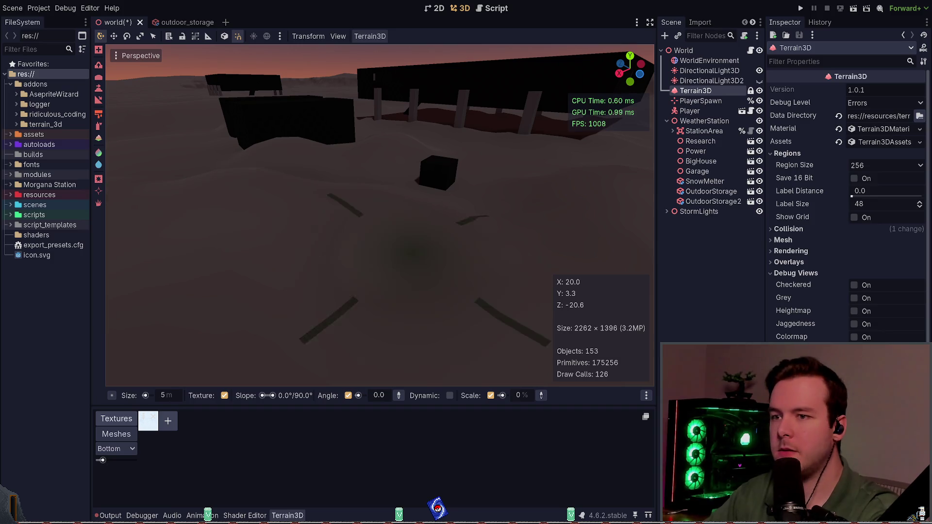
pyautogui.click(514, 240)
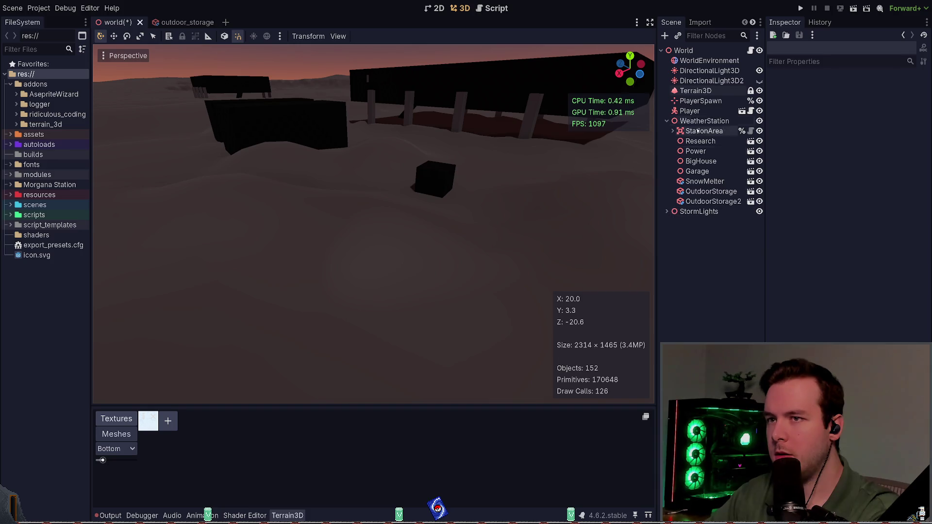
# Step: Reselect Terrain3D, zoom the viewport out and back in, save, then toggle Show Grid
pyautogui.click(695, 91)
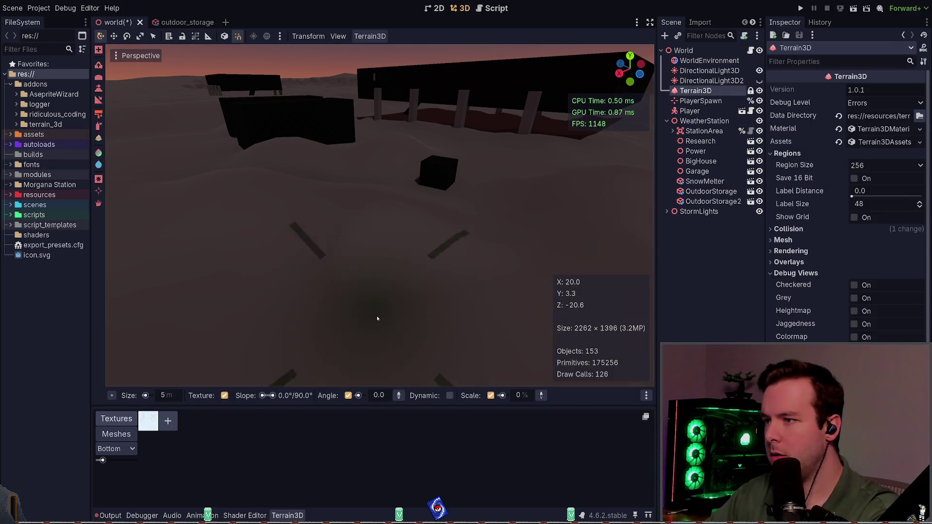
pyautogui.scroll(-15, 409, 293)
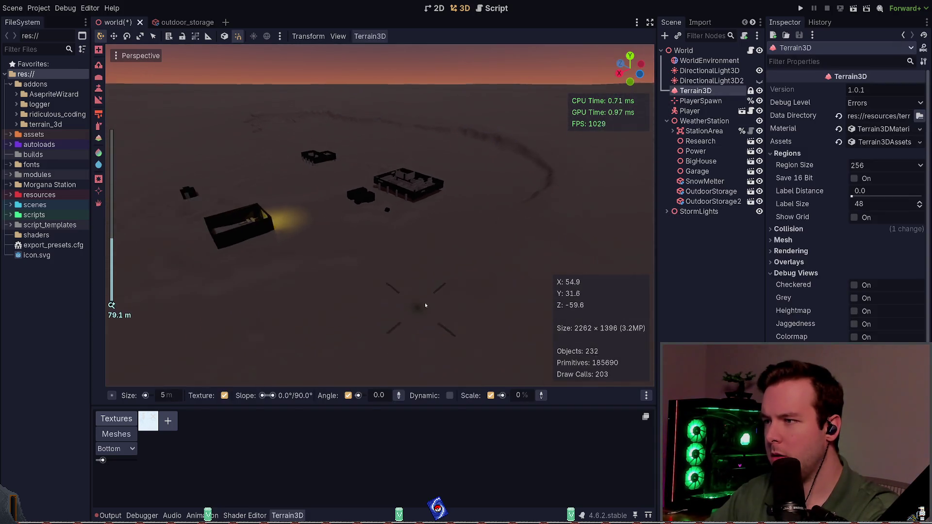
pyautogui.scroll(20, 426, 305)
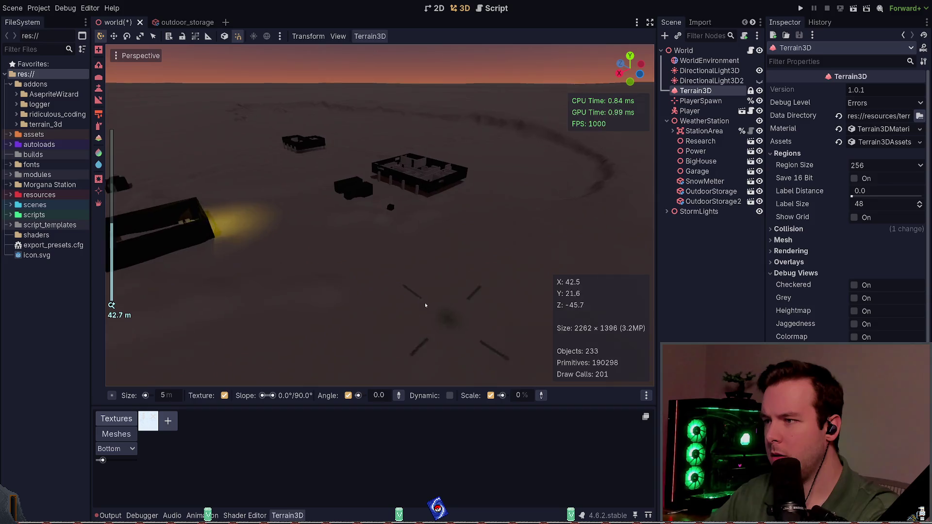
pyautogui.scroll(3, 444, 321)
pyautogui.hotkey('ctrl', 's')
pyautogui.scroll(2, 397, 272)
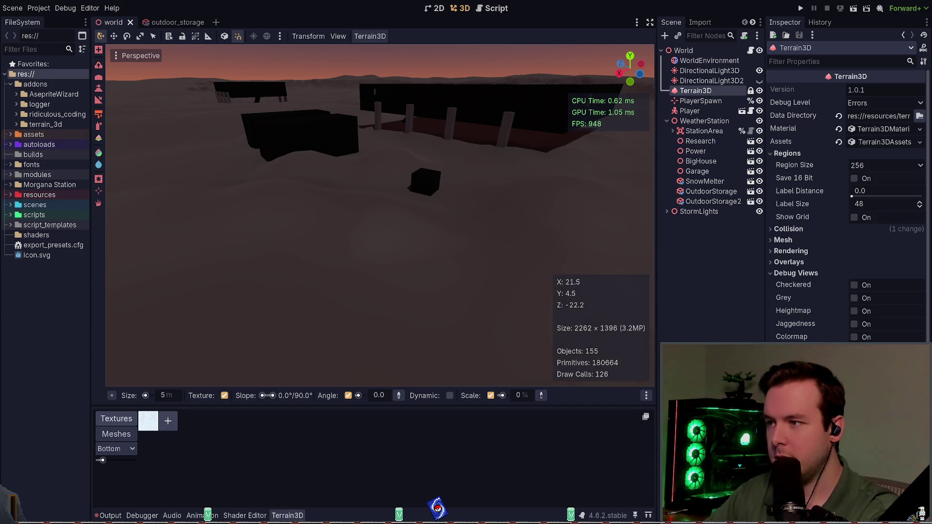
pyautogui.click(359, 252)
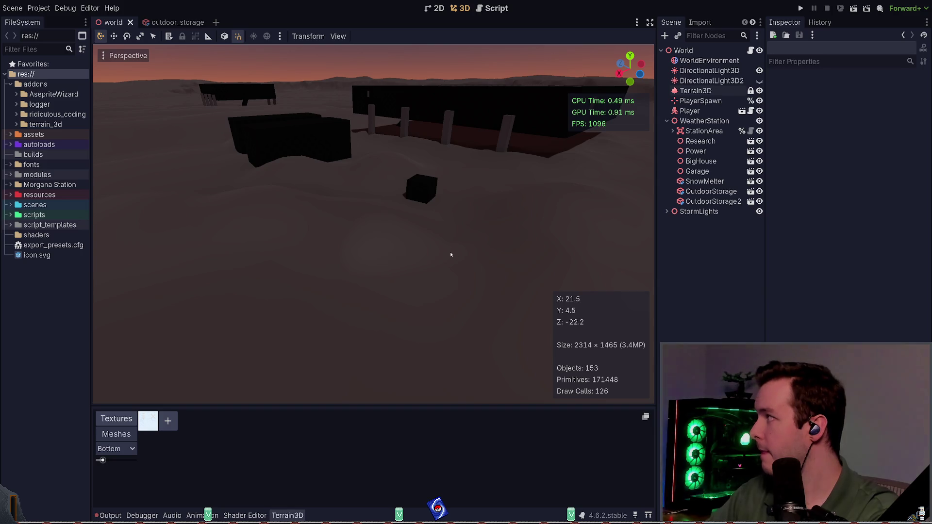
pyautogui.click(697, 91)
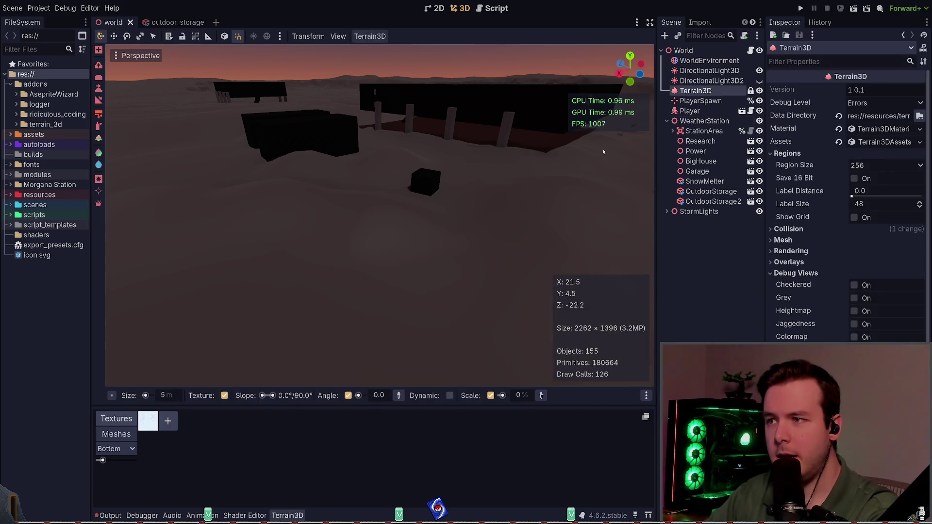
pyautogui.click(855, 217)
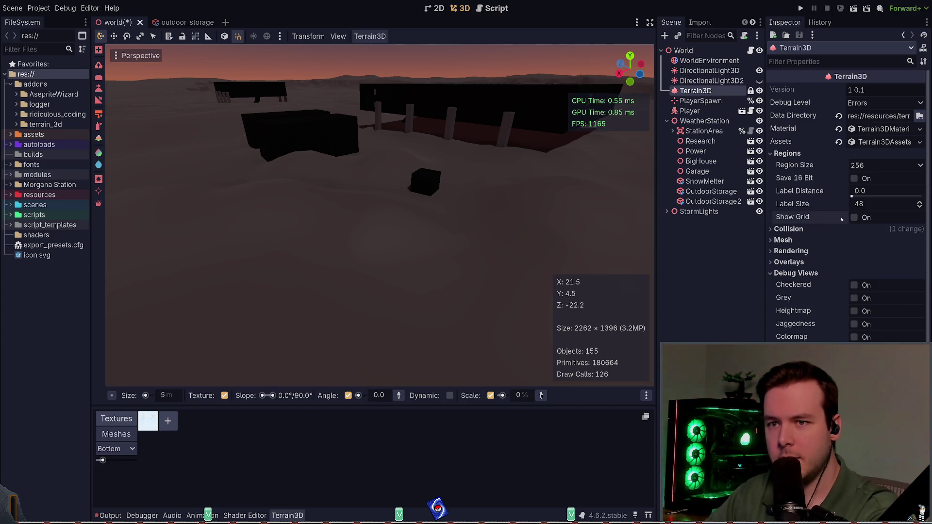
# Step: Expand and collapse the Mesh and Collision sections, save, and toggle Show Grid again
pyautogui.click(783, 240)
pyautogui.click(783, 240)
pyautogui.click(788, 229)
pyautogui.click(788, 228)
pyautogui.hotkey('ctrl', 's')
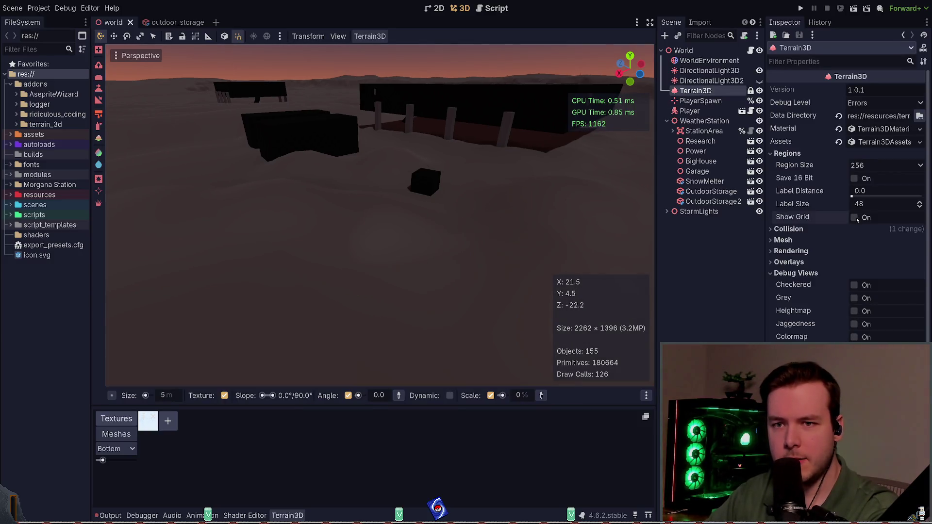
pyautogui.click(855, 218)
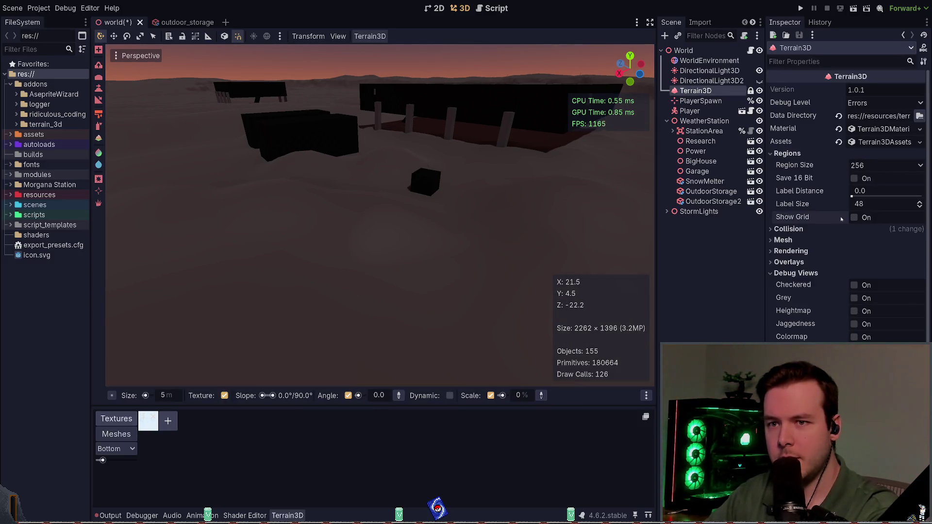
pyautogui.click(802, 240)
pyautogui.click(802, 239)
pyautogui.click(806, 229)
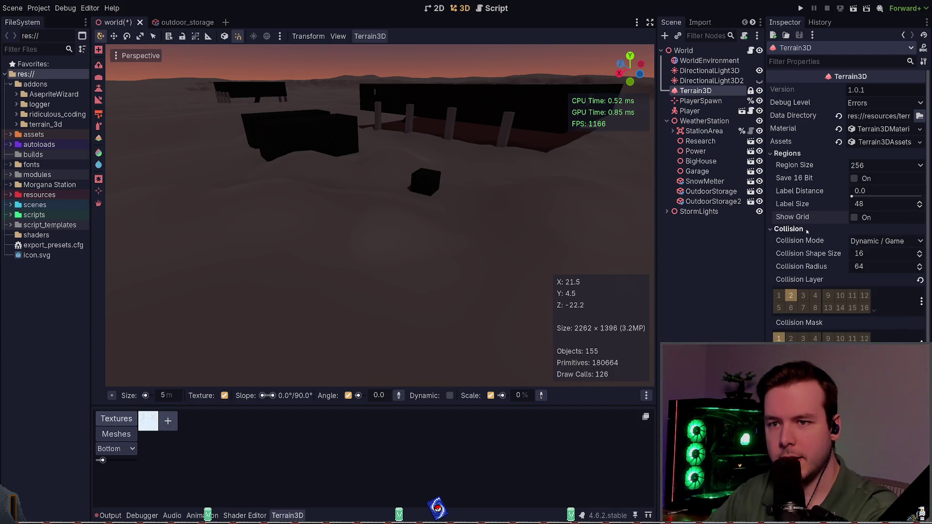
pyautogui.click(806, 231)
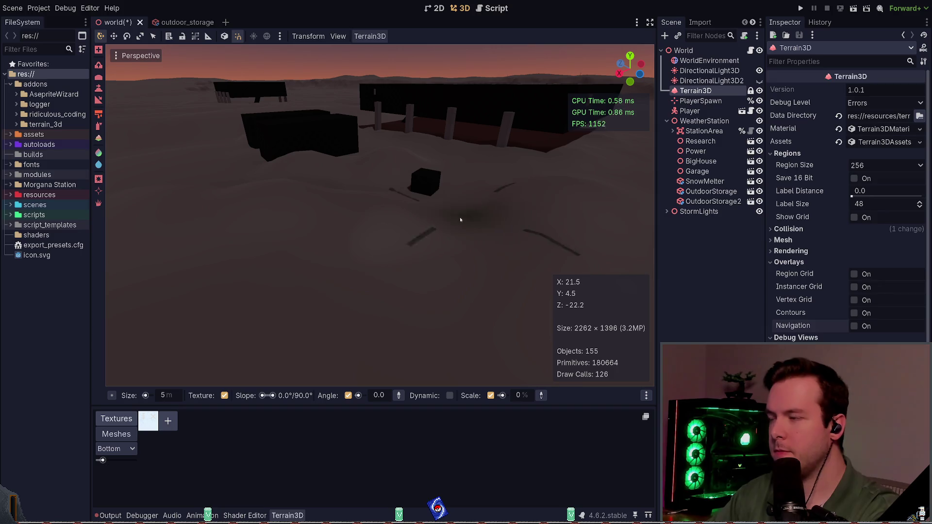
# Step: Fly the view toward the station buildings and collapse the Overlays section
pyautogui.scroll(-3, 470, 217)
pyautogui.scroll(-10, 380, 216)
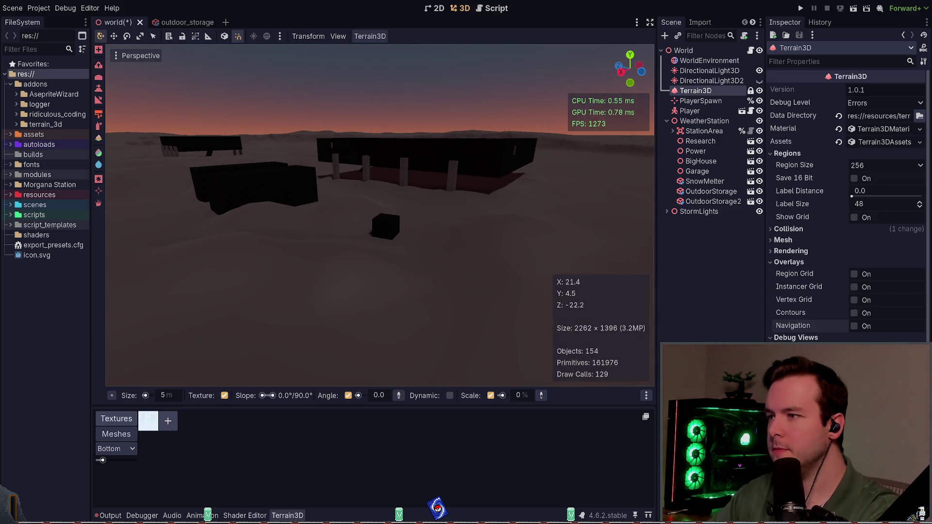
pyautogui.scroll(5, 379, 216)
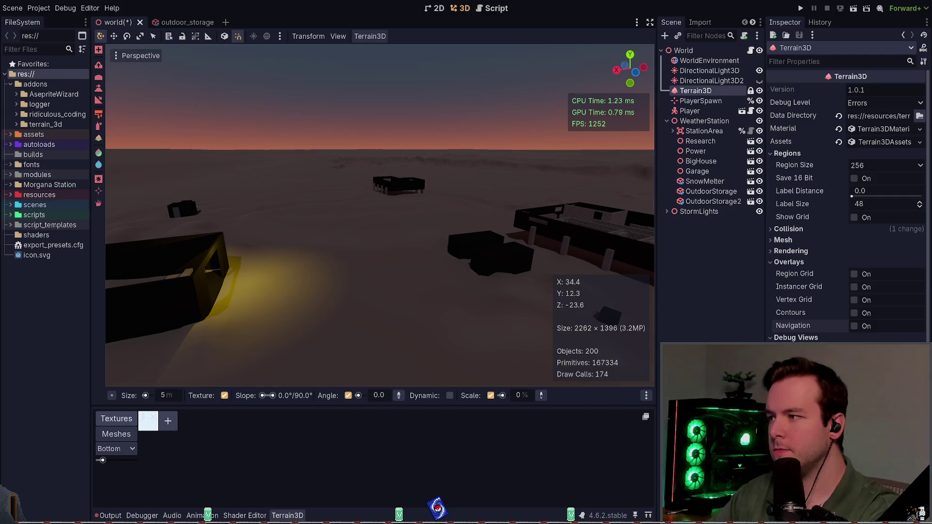
pyautogui.scroll(3, 380, 216)
pyautogui.scroll(3, 379, 216)
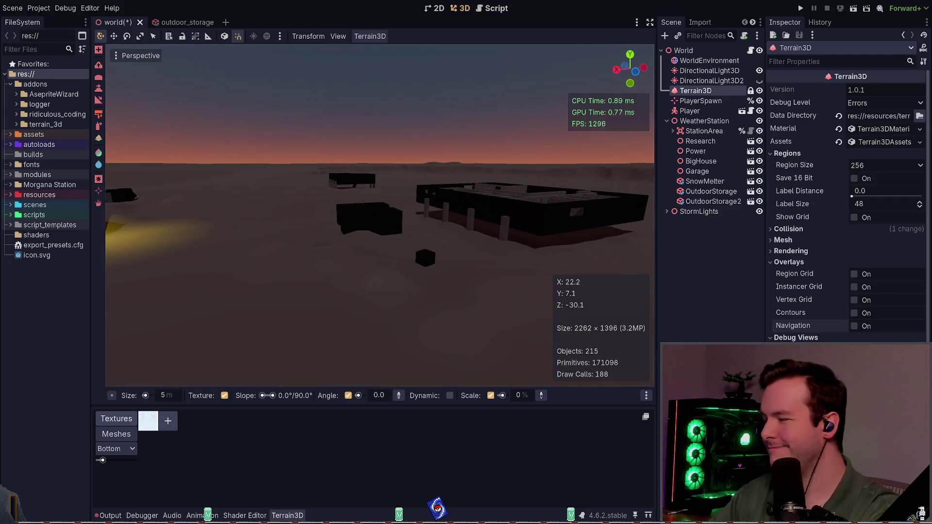
pyautogui.scroll(5, 462, 214)
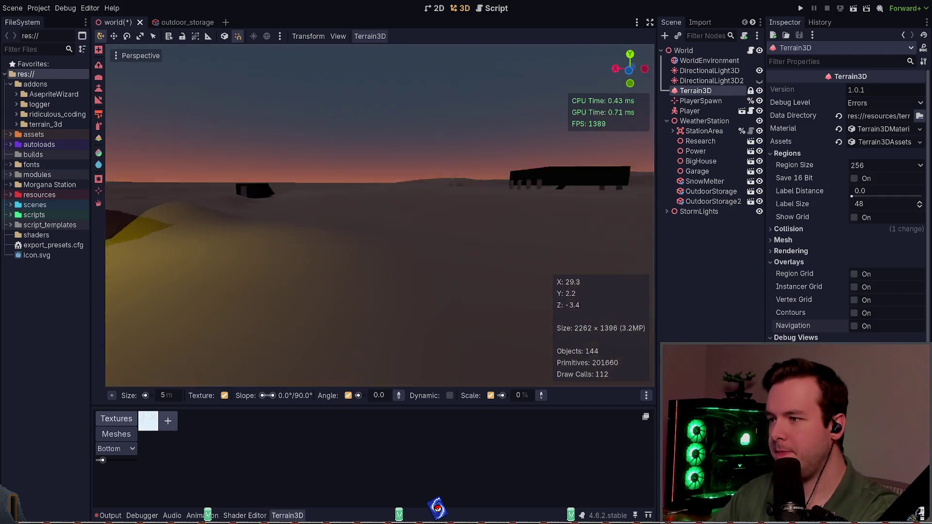
pyautogui.scroll(-3, 379, 216)
pyautogui.hotkey('shift', 'f')
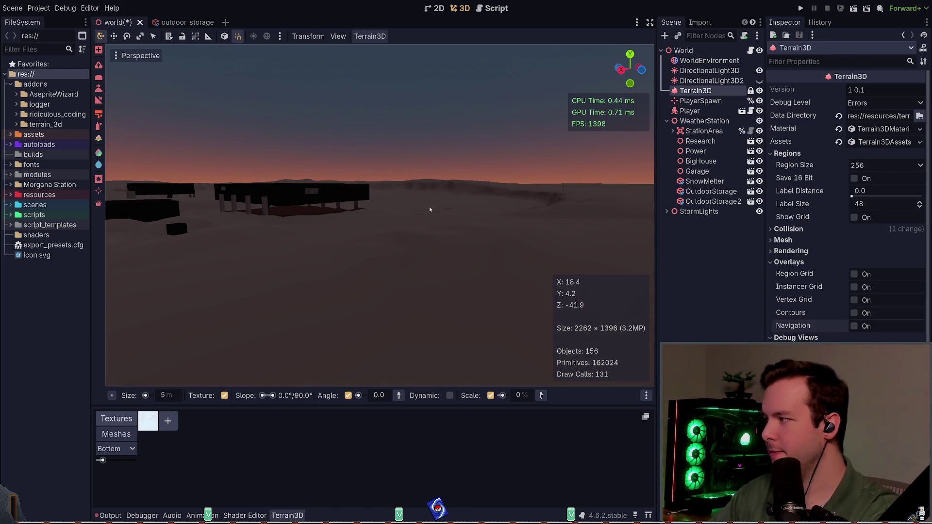
pyautogui.press('a')
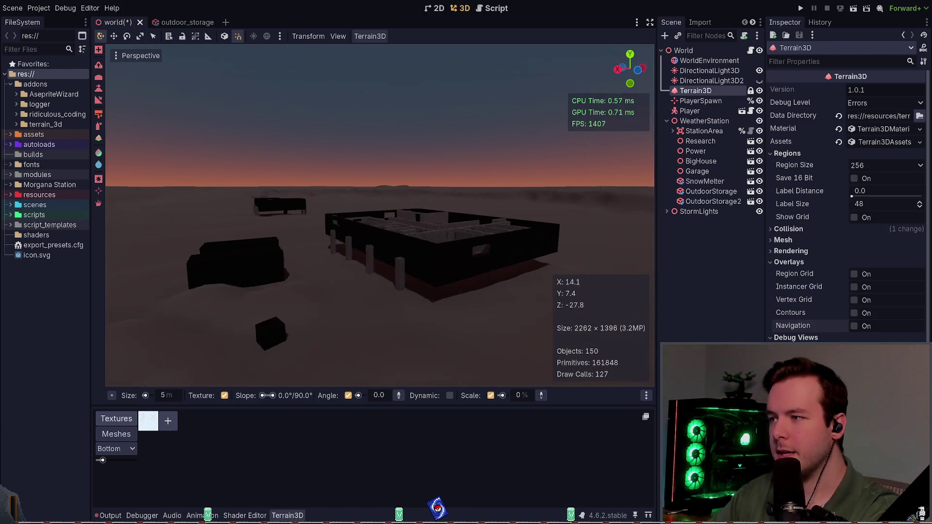
pyautogui.press('w')
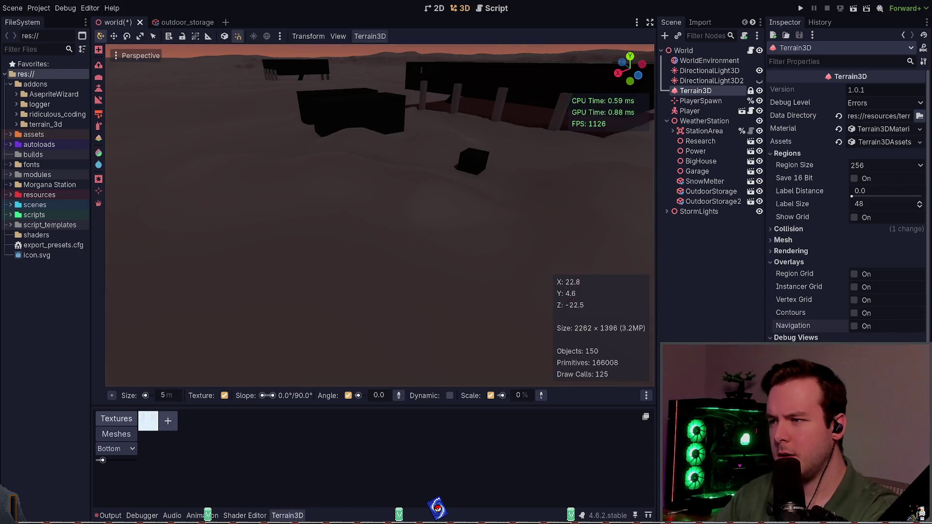
pyautogui.click(787, 262)
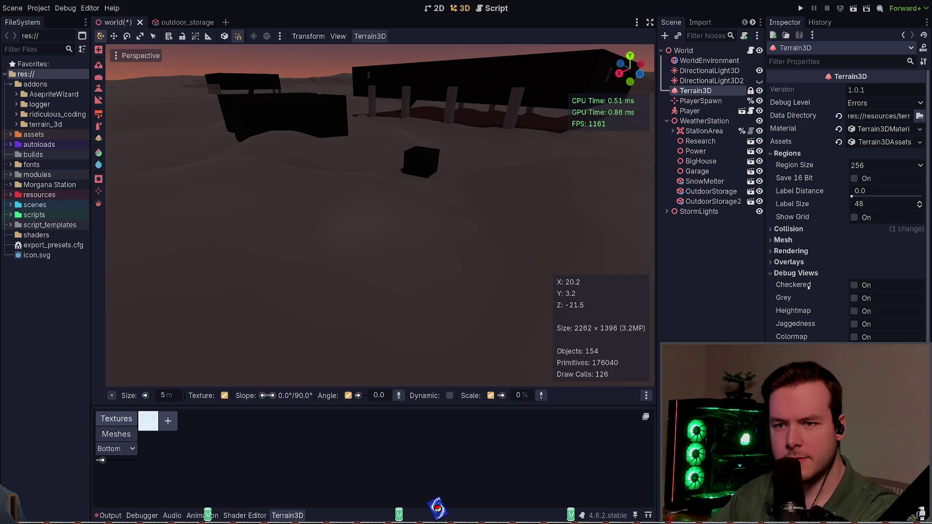
# Step: Turn on the Checkered, Grey, Heightmap and Jaggedness debug views, then switch them off
pyautogui.click(854, 286)
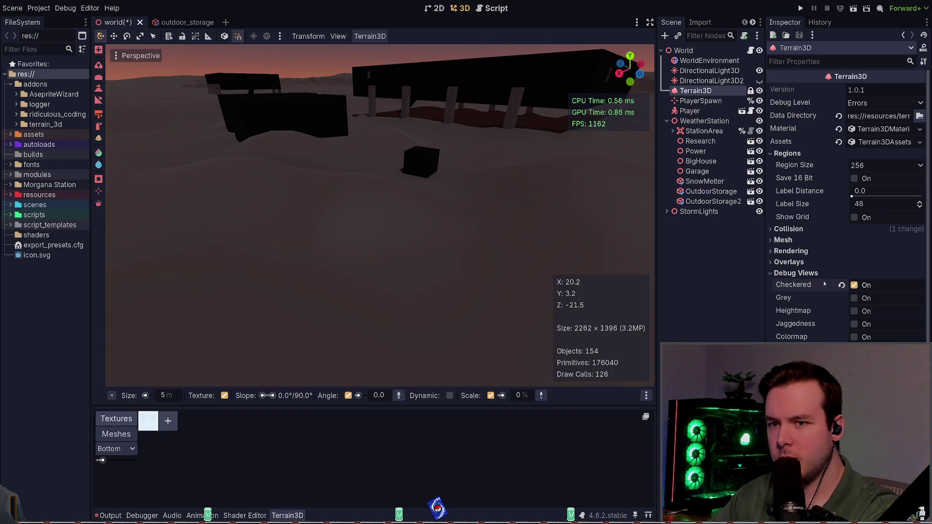
pyautogui.moveTo(472, 228)
pyautogui.mouseDown()
pyautogui.moveTo(473, 184)
pyautogui.moveTo(481, 228)
pyautogui.mouseUp()
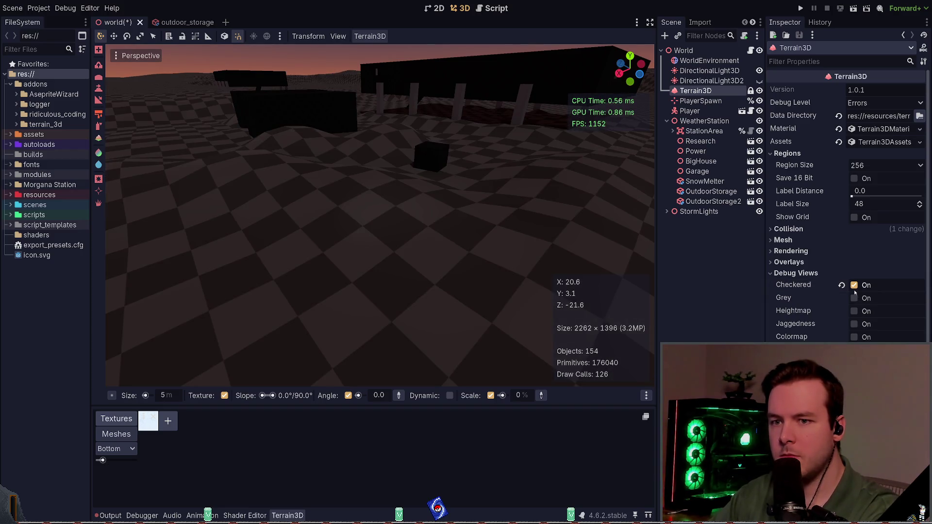
pyautogui.click(854, 298)
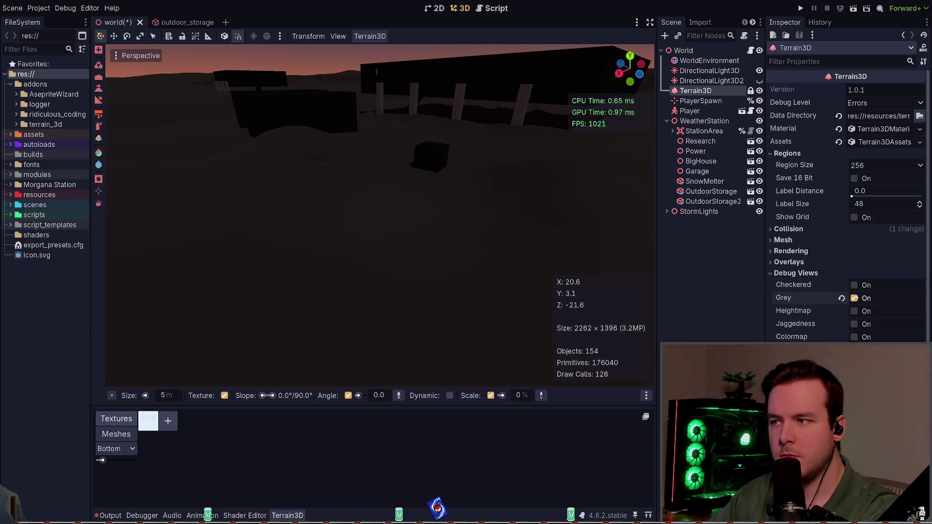
pyautogui.click(854, 311)
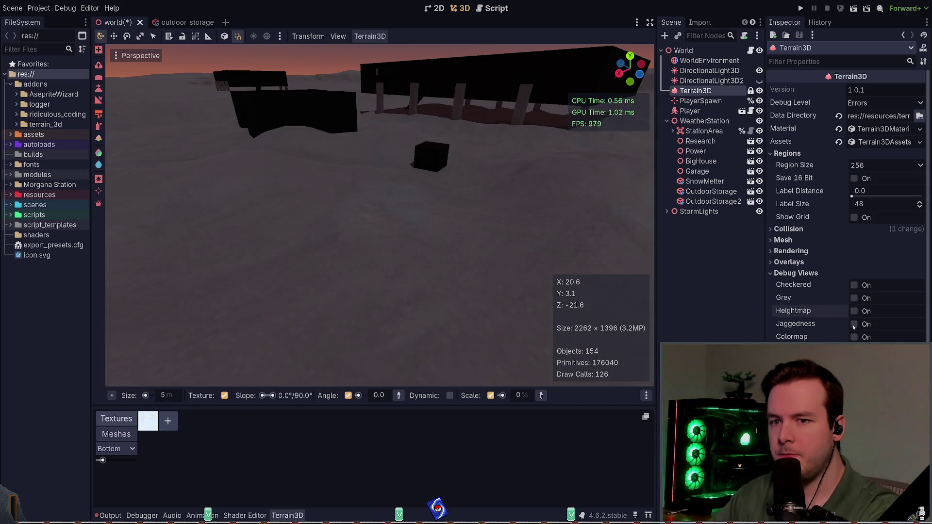
pyautogui.click(854, 325)
pyautogui.click(853, 324)
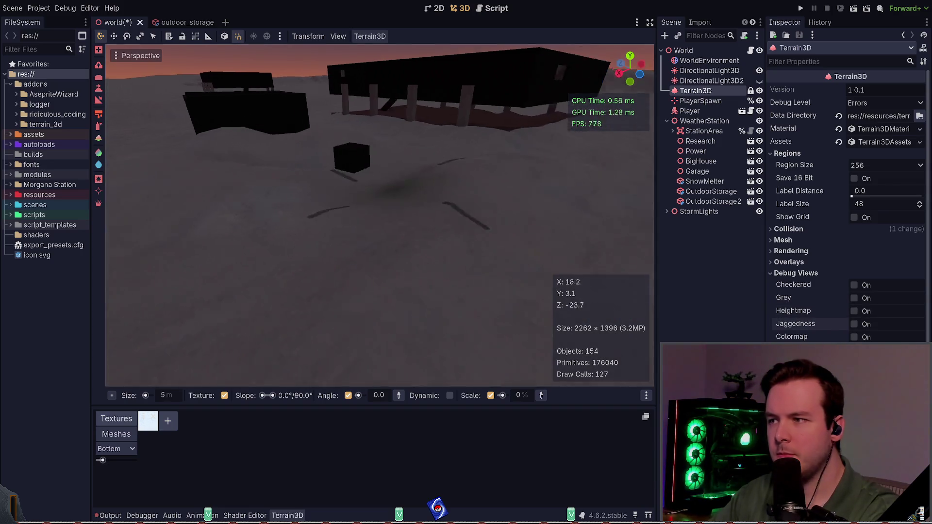
pyautogui.press('w')
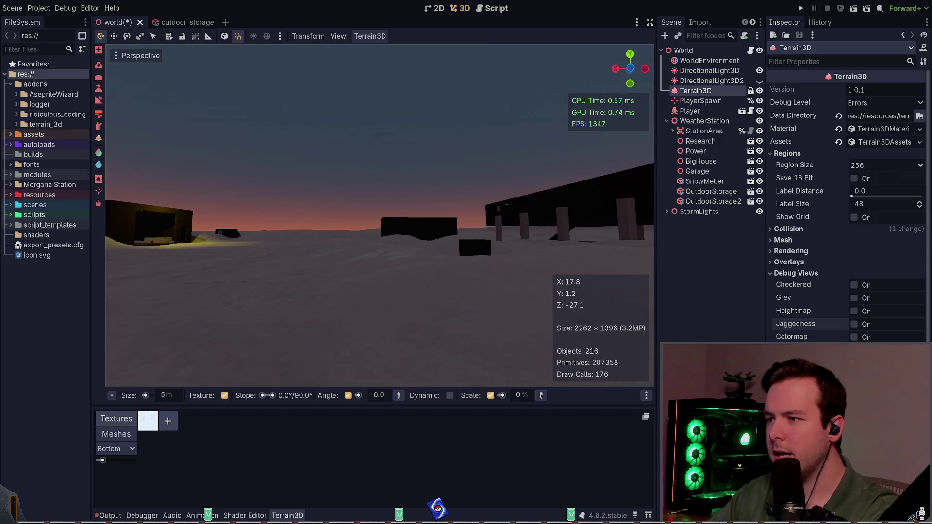
pyautogui.press('w')
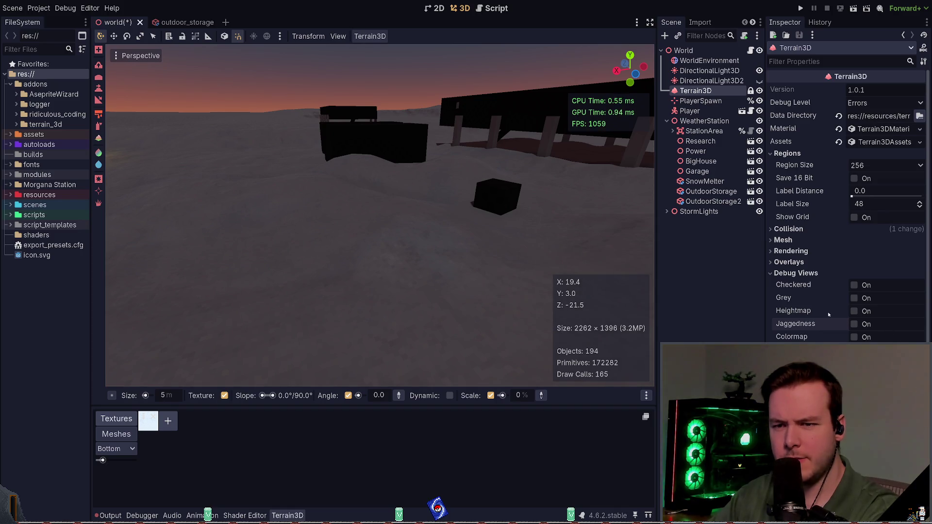
pyautogui.click(829, 311)
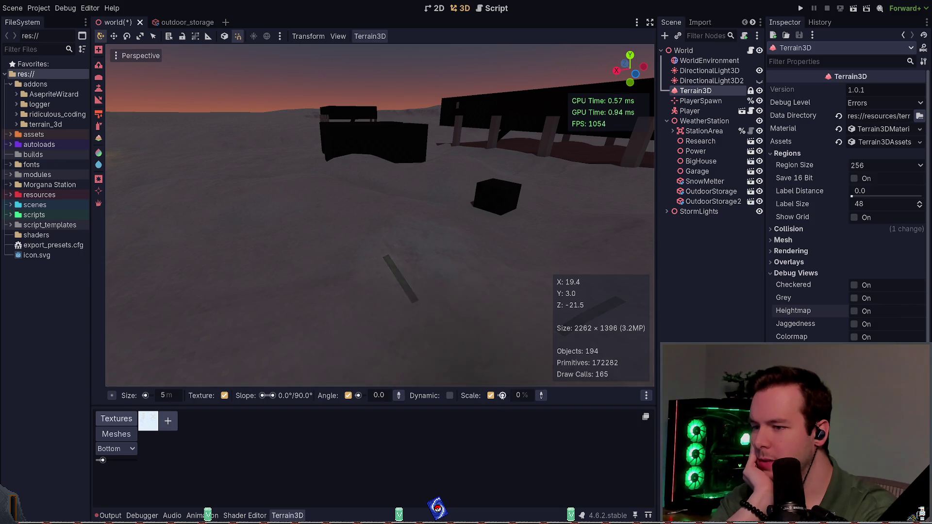
# Step: Switch to the Terrain3D tool that exposes a 1% brush Strength
pyautogui.click(99, 126)
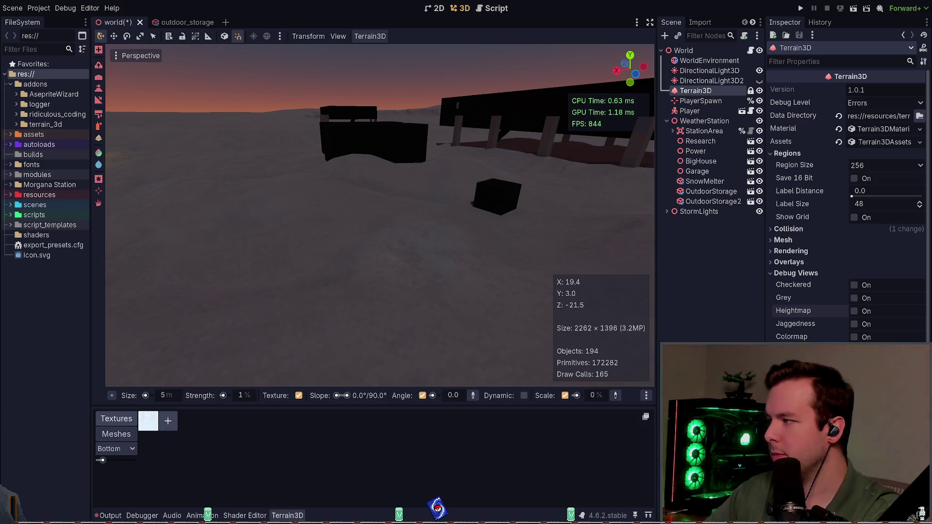
# Step: Deselect Terrain3D, look around the station buildings and cube, then reselect Terrain3D
pyautogui.click(712, 252)
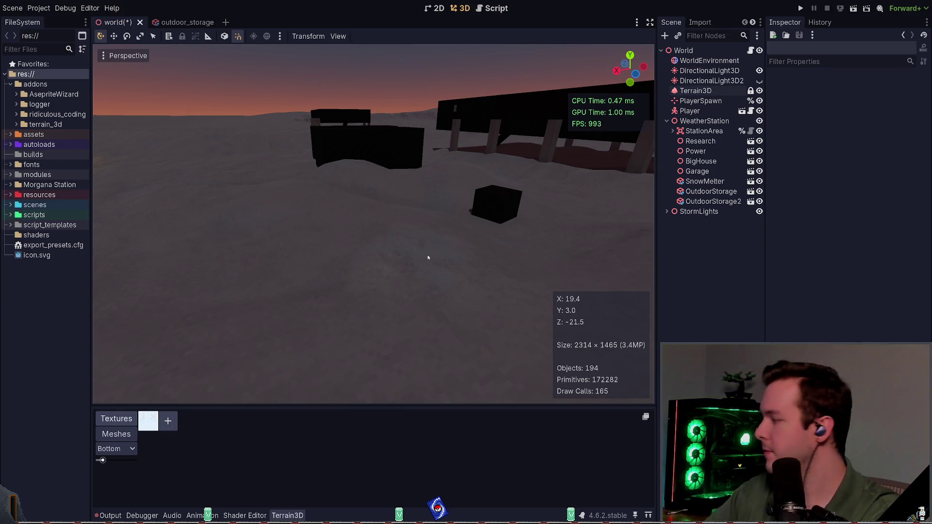
pyautogui.moveTo(460, 250); pyautogui.dragTo(470, 220)
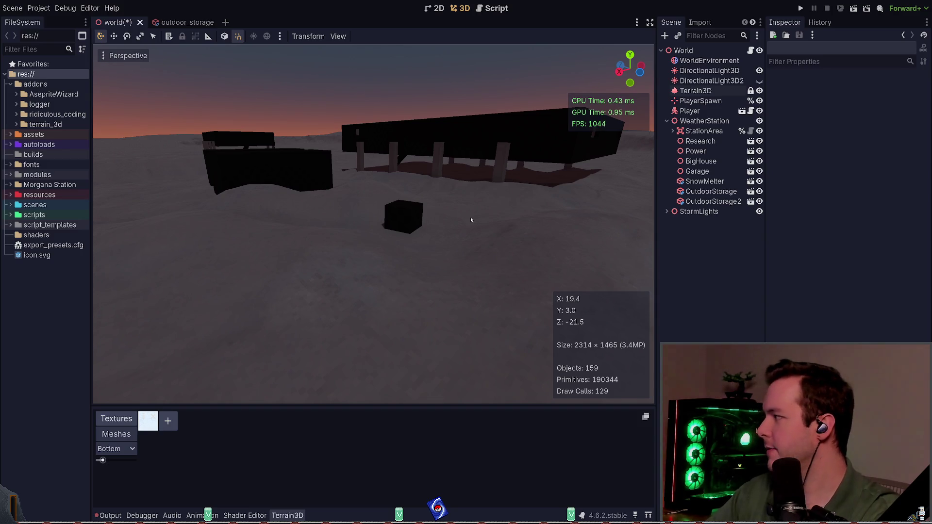
pyautogui.moveTo(393, 205); pyautogui.dragTo(354, 198)
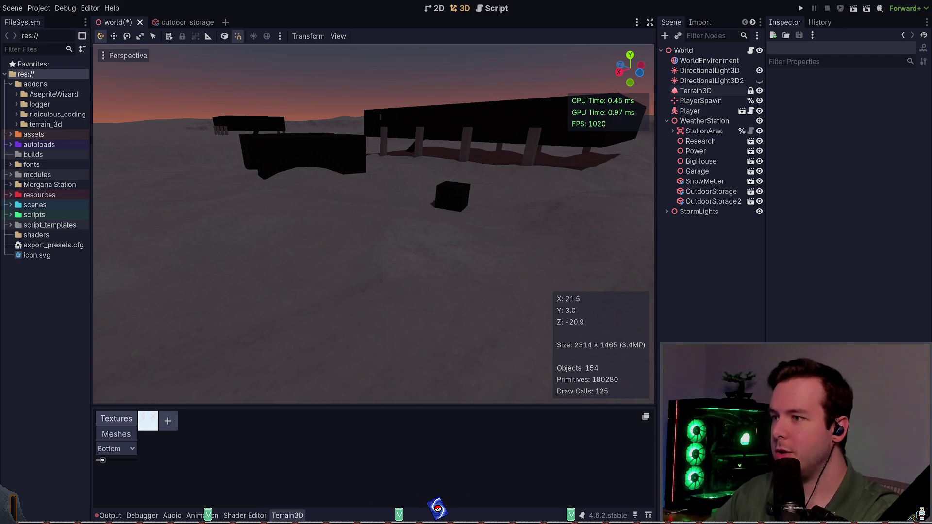
pyautogui.press('d')
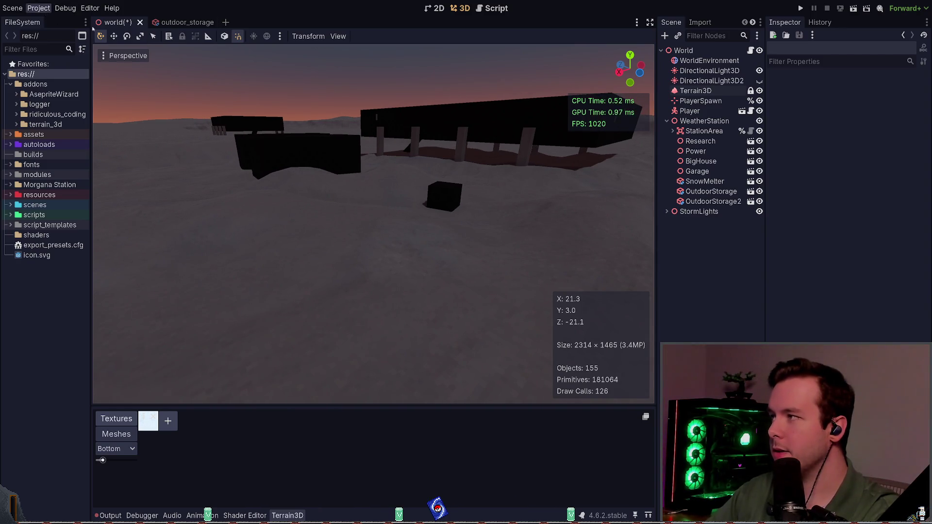
pyautogui.moveTo(503, 215); pyautogui.dragTo(459, 212)
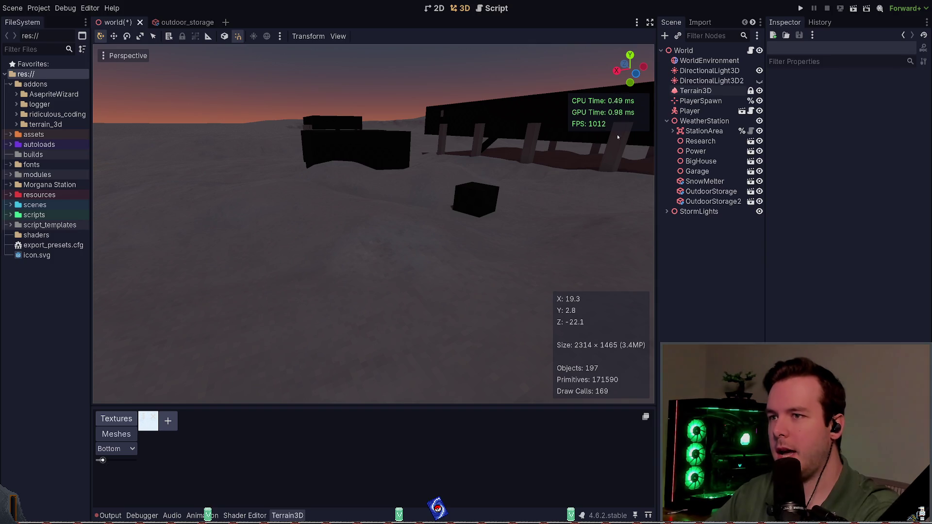
pyautogui.moveTo(473, 170)
pyautogui.mouseDown()
pyautogui.moveTo(437, 126)
pyautogui.moveTo(417, 128)
pyautogui.moveTo(410, 162)
pyautogui.moveTo(458, 277)
pyautogui.mouseUp()
pyautogui.click(117, 433)
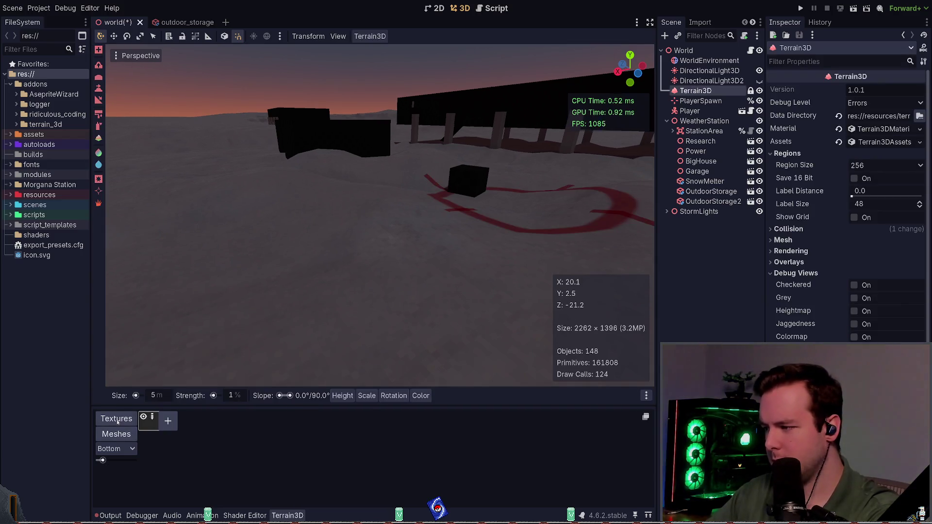
# Step: Open the snow texture asset, showing roughness -0.42 and UV scale 0.1
pyautogui.click(146, 419)
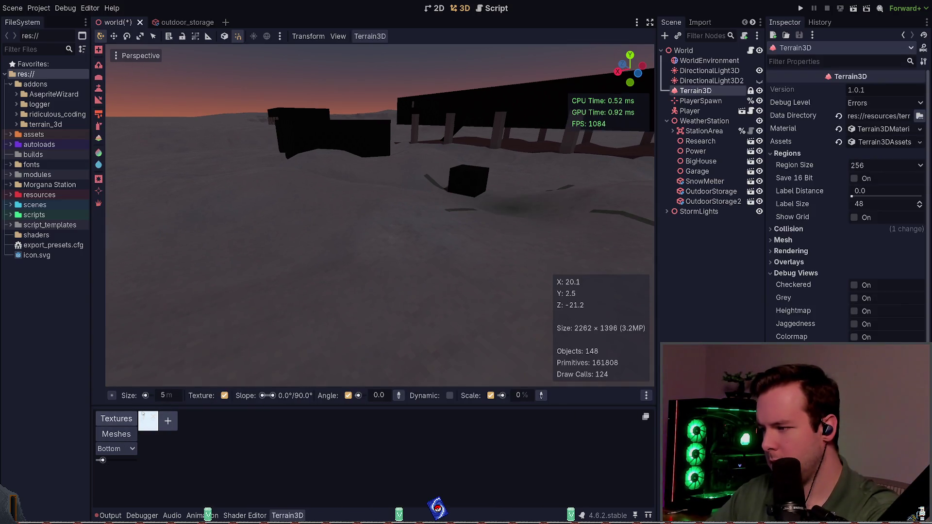
pyautogui.click(143, 419)
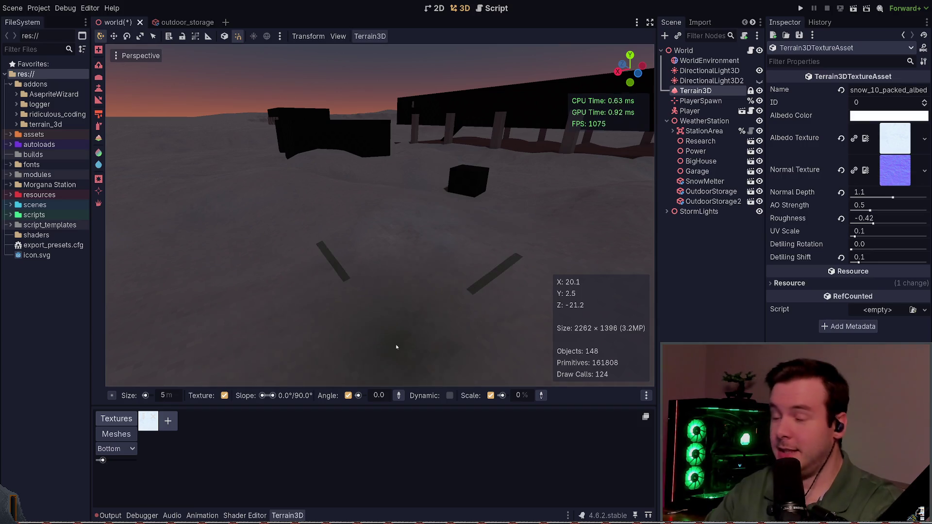
# Step: Reopen the snow texture asset and confirm its Roughness value of -0.42
pyautogui.moveTo(444, 225); pyautogui.dragTo(435, 247)
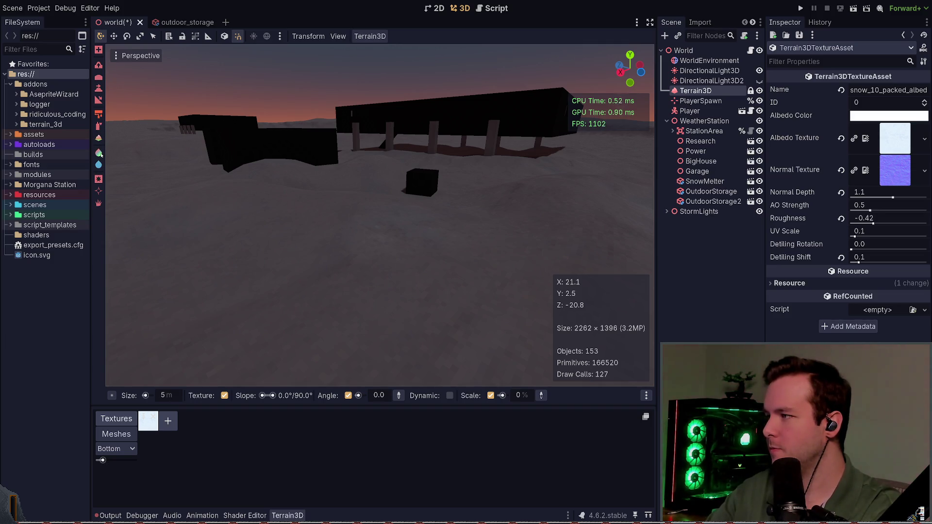
pyautogui.press('w')
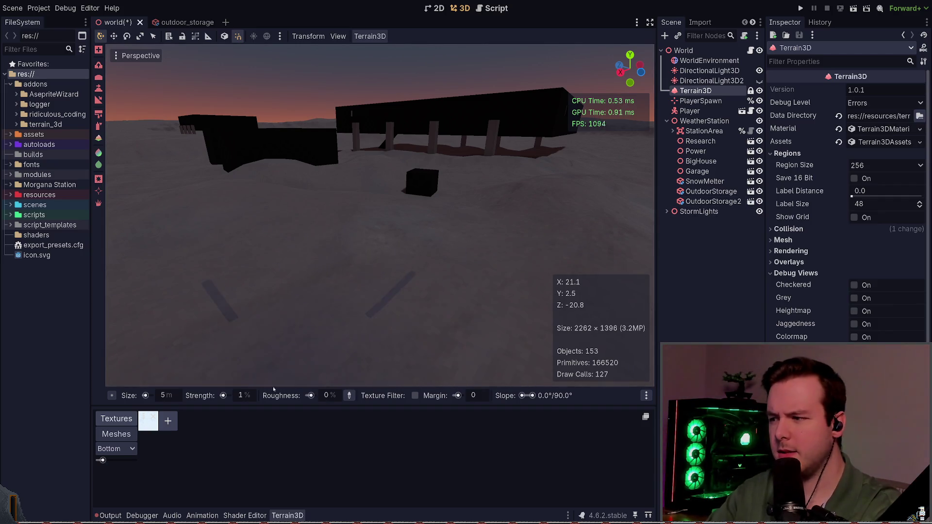
pyautogui.click(144, 419)
pyautogui.click(862, 217)
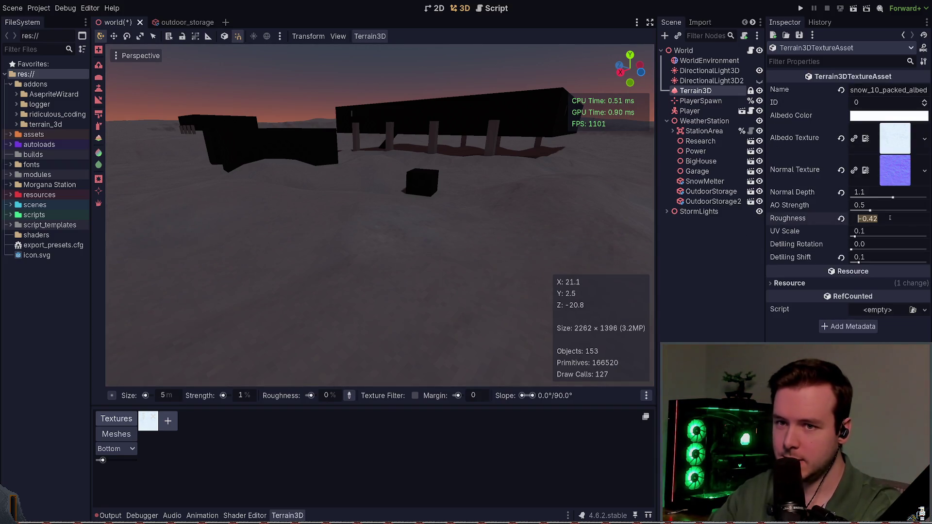
pyautogui.click(697, 302)
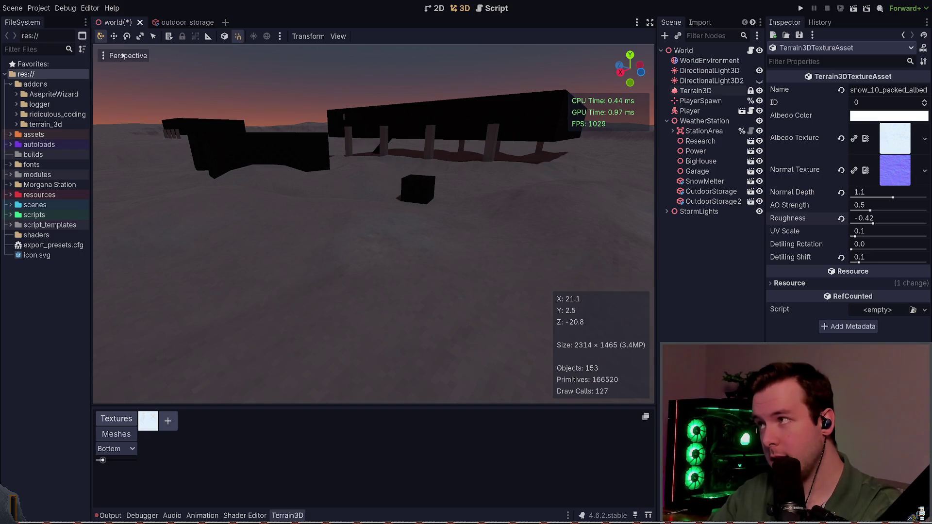
# Step: Pick the Roughness paint tool and set brush roughness to -42% at 100% strength
pyautogui.click(697, 91)
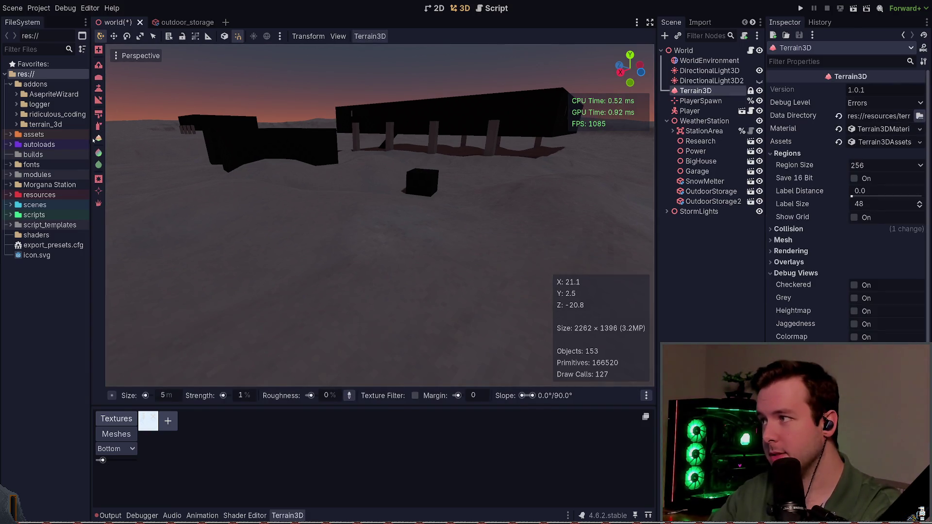
pyautogui.click(98, 154)
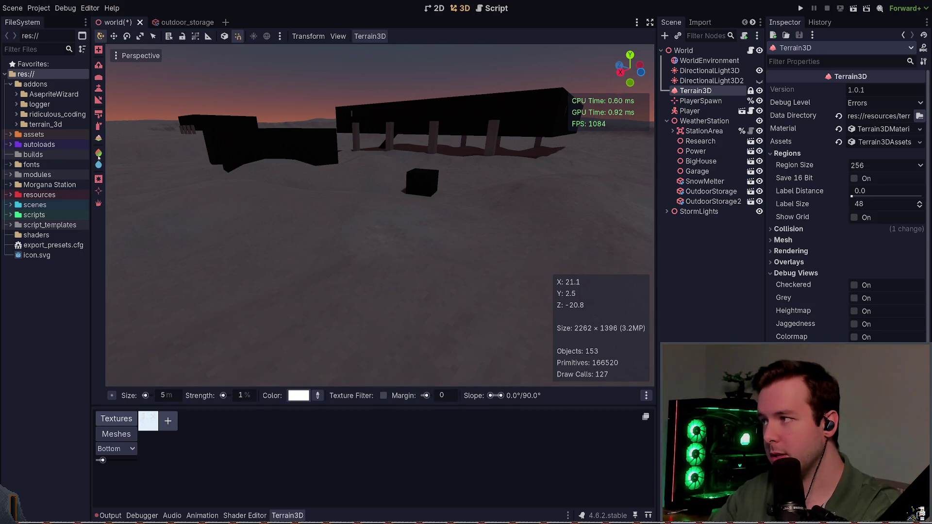
pyautogui.click(99, 165)
pyautogui.click(331, 397)
pyautogui.write('-42')
pyautogui.press('Return')
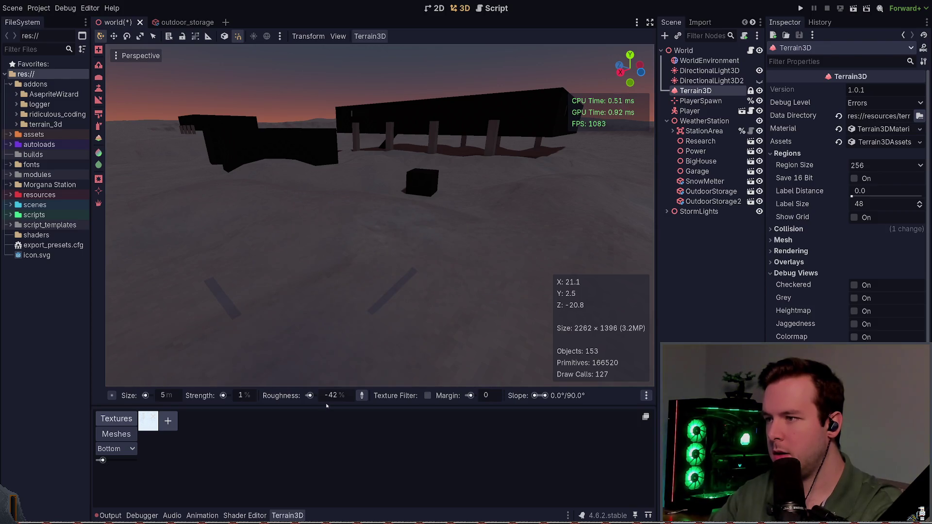
pyautogui.press('Return')
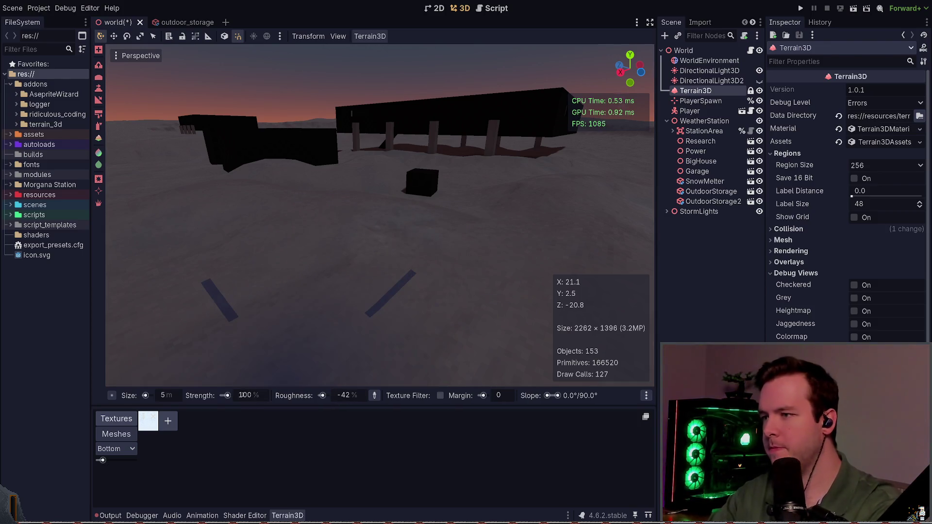
# Step: Undo the stray dark strokes on the terrain while moving the view toward the station buildings
pyautogui.moveTo(371, 219)
pyautogui.mouseDown()
pyautogui.moveTo(333, 264)
pyautogui.moveTo(333, 254)
pyautogui.moveTo(340, 333)
pyautogui.moveTo(364, 301)
pyautogui.mouseUp()
pyautogui.moveTo(329, 270); pyautogui.dragTo(337, 267)
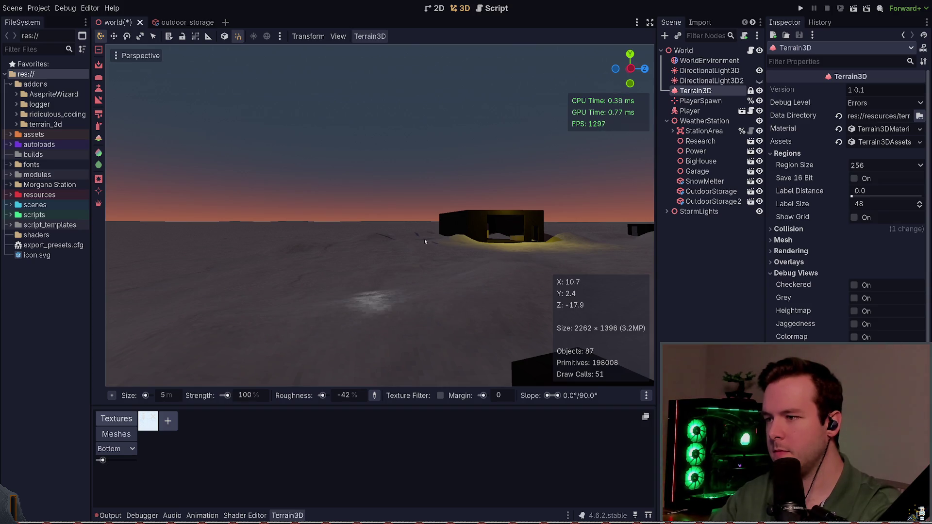
pyautogui.hotkey('ctrl', 'z')
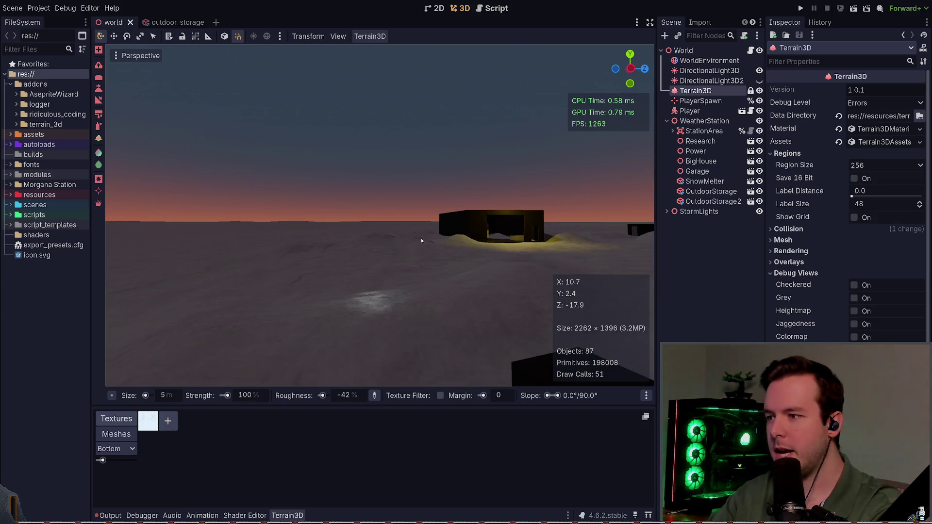
pyautogui.moveTo(369, 315); pyautogui.dragTo(396, 327)
pyautogui.press('w')
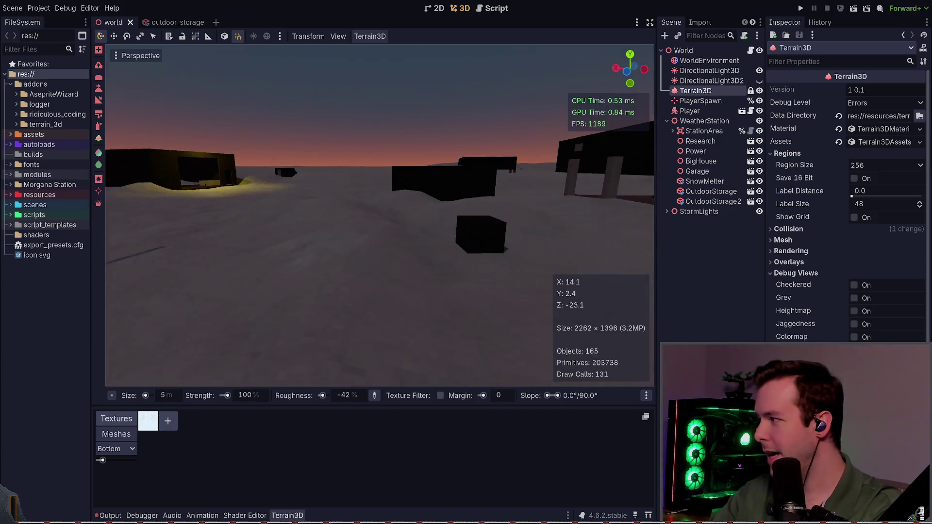
pyautogui.press('d')
# Step: Reselect Terrain3D, paint two test roughness strokes, then undo them
pyautogui.click(316, 239)
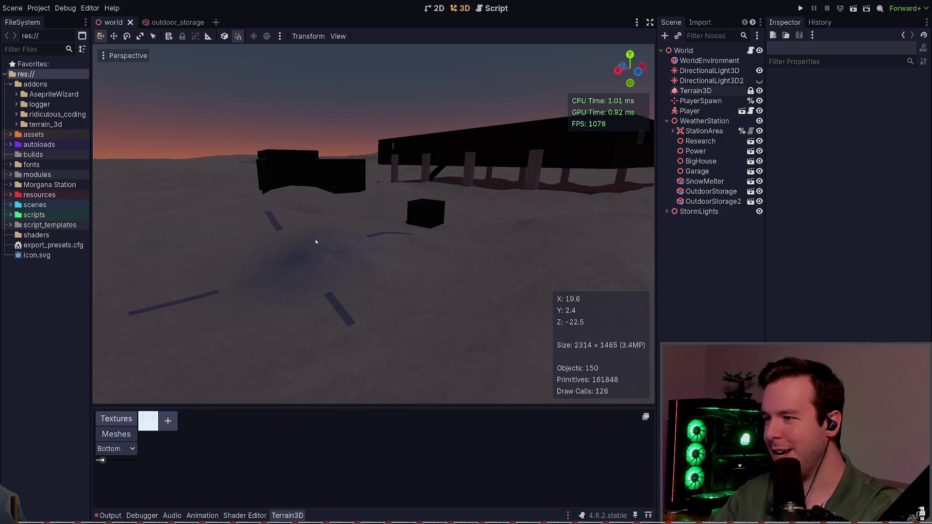
pyautogui.click(292, 201)
pyautogui.moveTo(192, 242); pyautogui.dragTo(184, 268)
pyautogui.moveTo(332, 255); pyautogui.dragTo(274, 281)
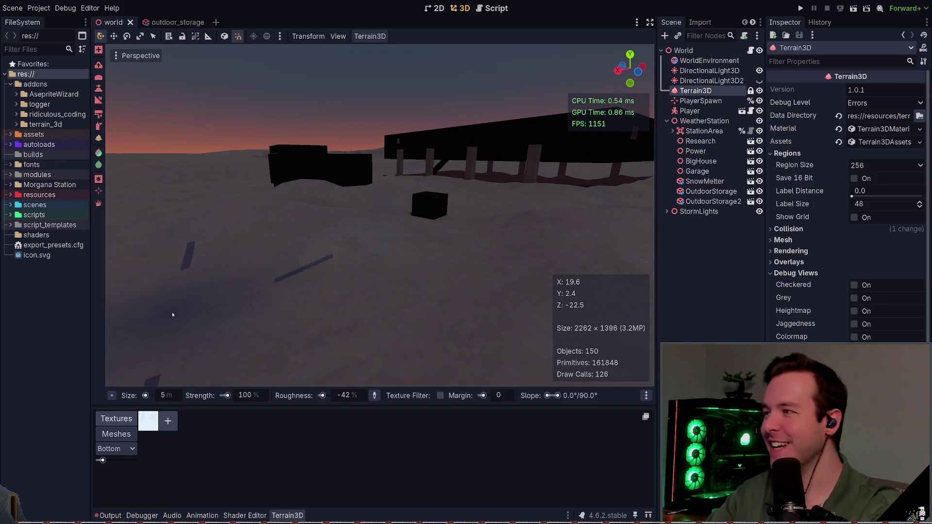
pyautogui.hotkey('ctrl', 'z')
pyautogui.hotkey('ctrl', 'z')
pyautogui.click(99, 180)
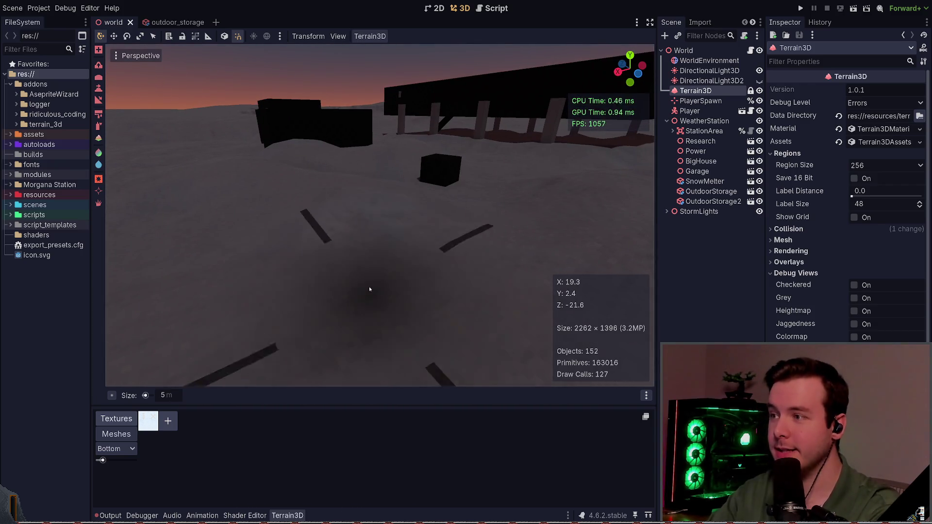
pyautogui.click(357, 218)
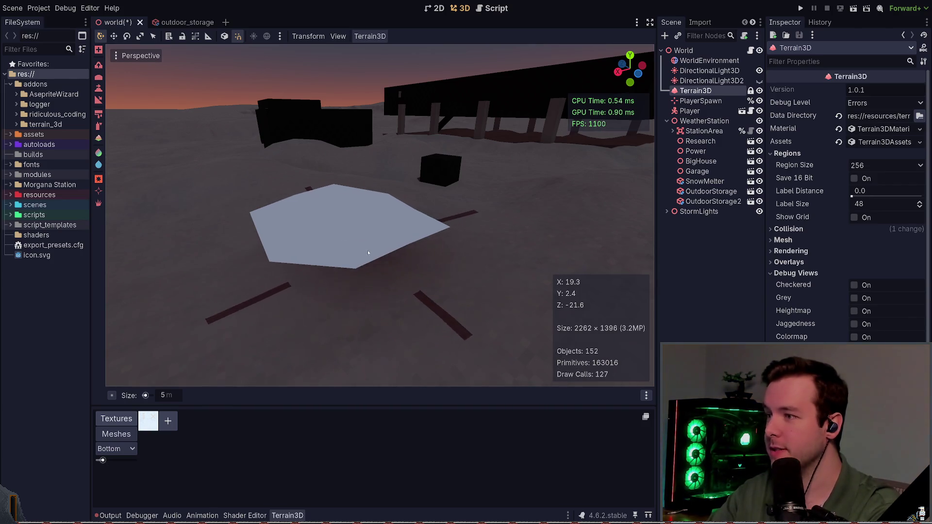
pyautogui.moveTo(414, 253); pyautogui.dragTo(368, 224)
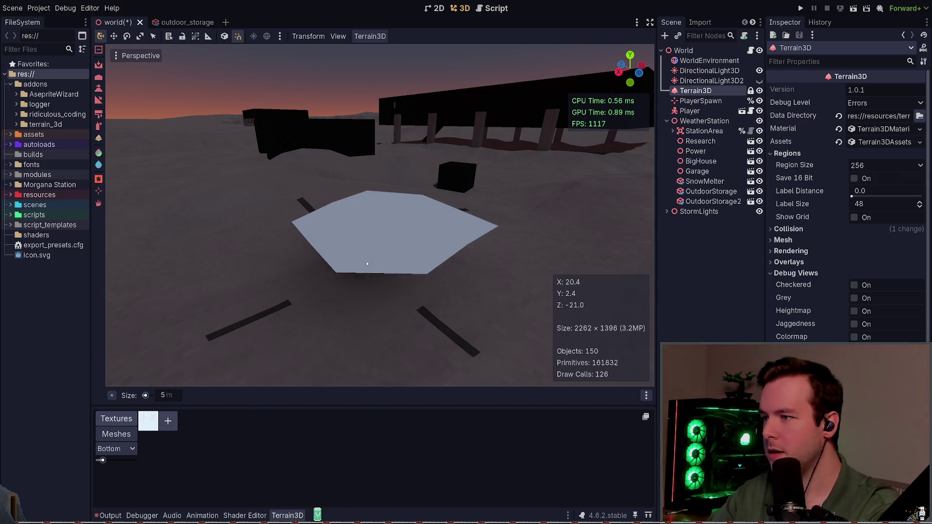
pyautogui.hotkey('ctrl', 'z')
pyautogui.hotkey('ctrl', 's')
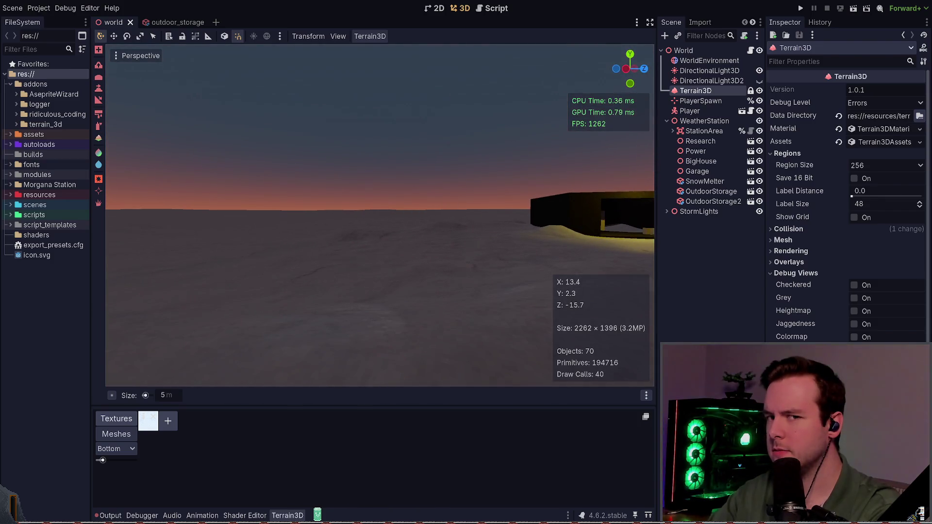
pyautogui.click(431, 186)
pyautogui.hotkey('ctrl', 's')
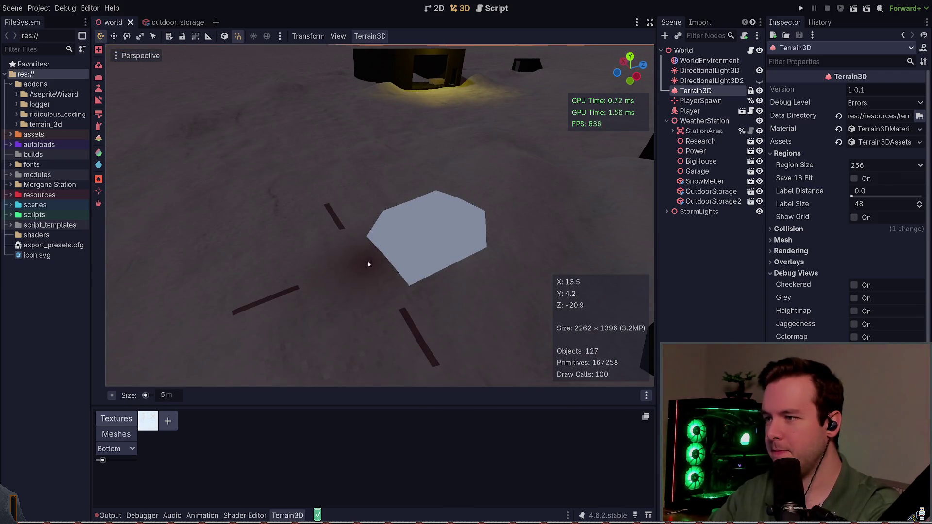
pyautogui.hotkey('ctrl', 's')
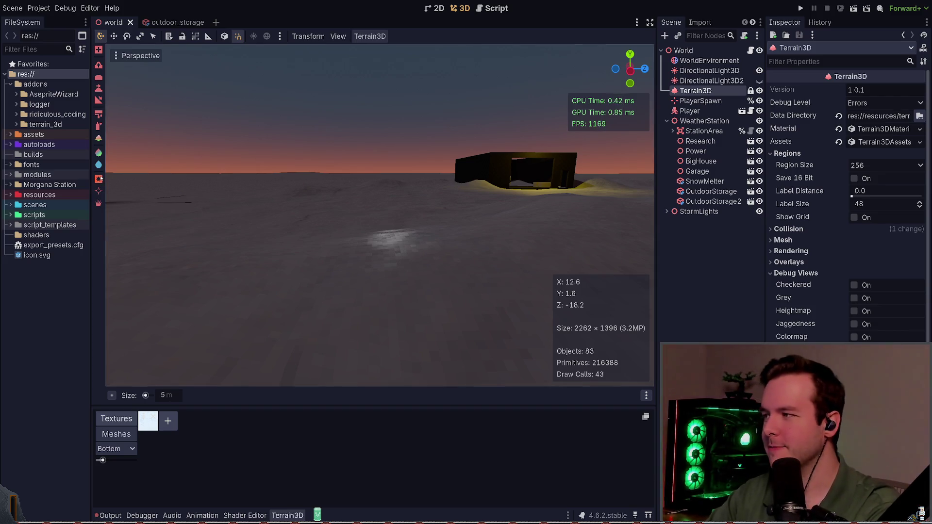
pyautogui.click(98, 165)
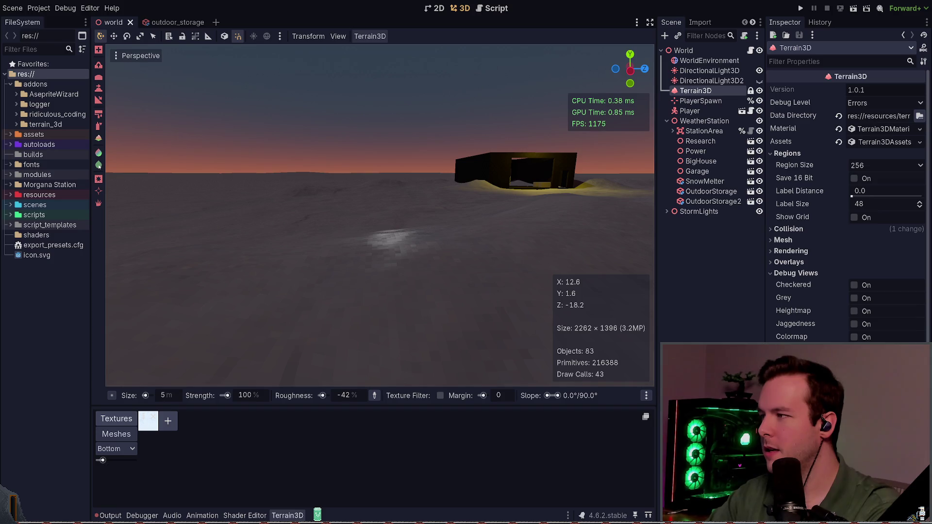
# Step: Lower the view to the snow, paint low-roughness icy strokes, and save the scene
pyautogui.press('e')
pyautogui.press('q')
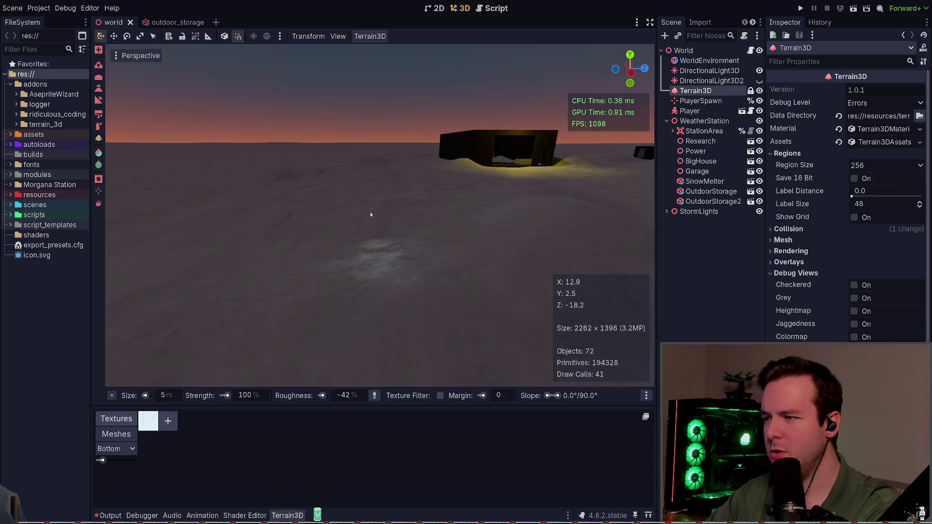
pyautogui.moveTo(398, 260)
pyautogui.mouseDown()
pyautogui.moveTo(354, 255)
pyautogui.moveTo(380, 269)
pyautogui.mouseUp()
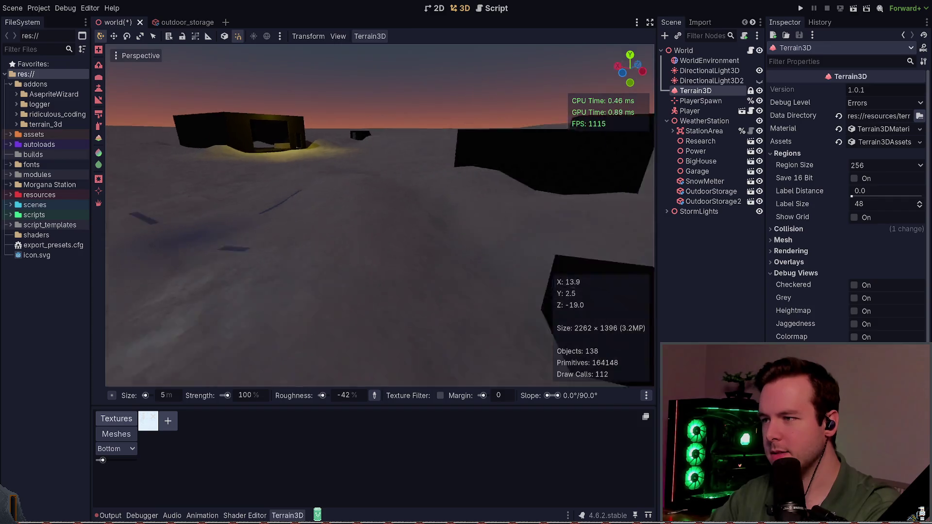
pyautogui.hotkey('ctrl', 's')
pyautogui.click(392, 259)
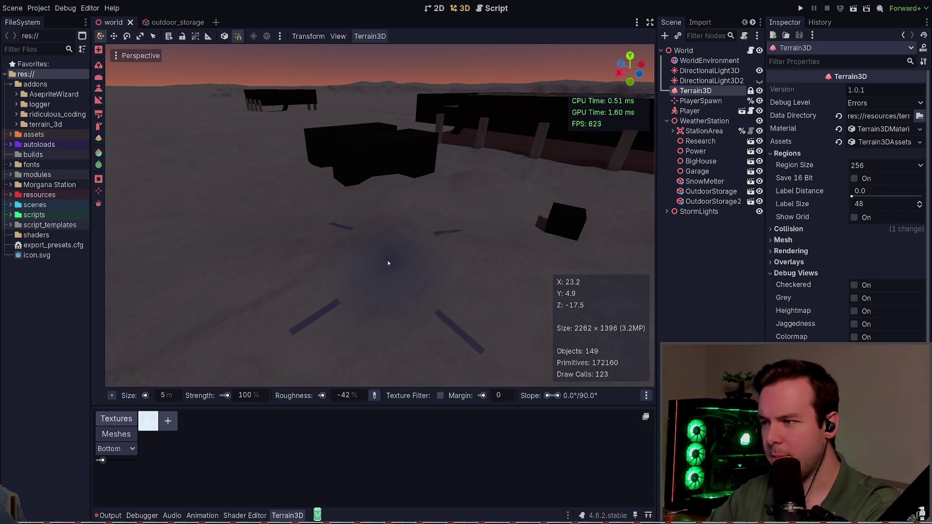
# Step: Fly the view round to face the lit building and save the scene again
pyautogui.press('w')
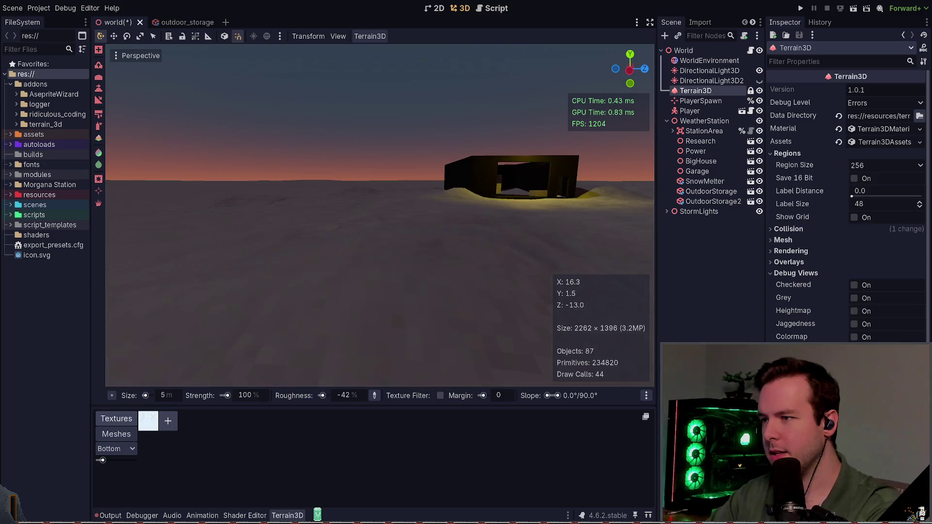
pyautogui.moveTo(352, 270); pyautogui.dragTo(370, 214)
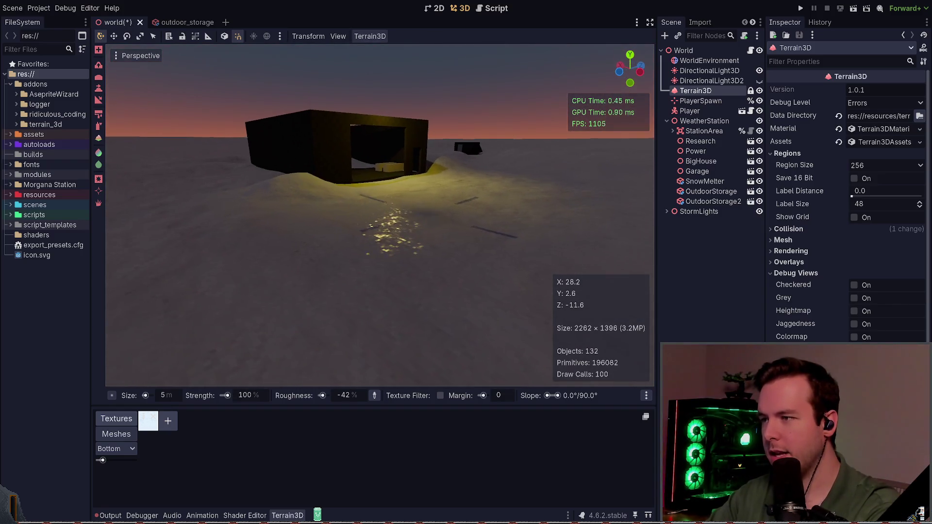
pyautogui.scroll(3, 386, 223)
pyautogui.hotkey('ctrl', 's')
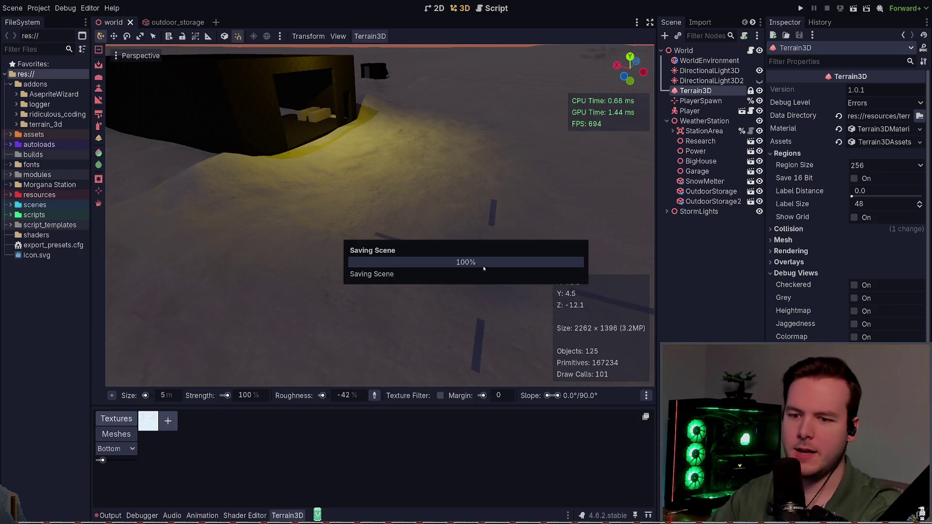
pyautogui.press('w')
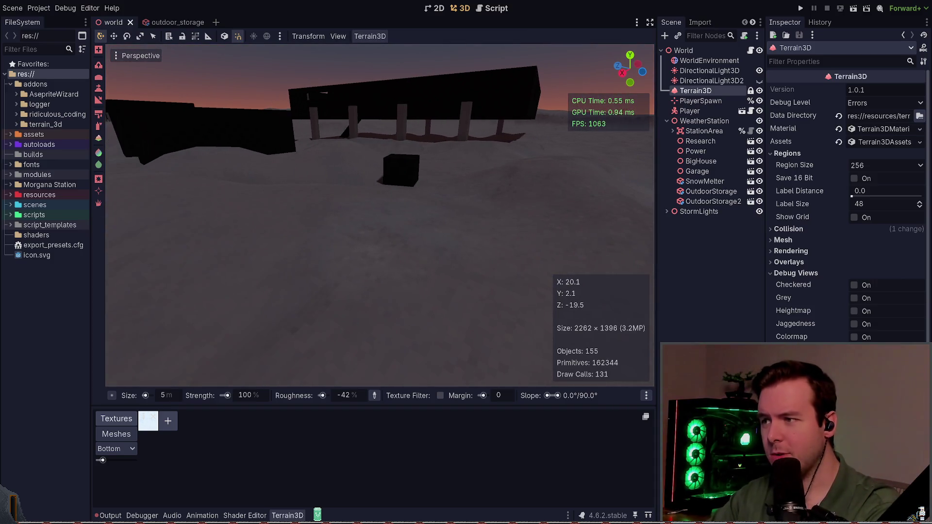
# Step: Switch to another Terrain3D tool and save the scene
pyautogui.press('s')
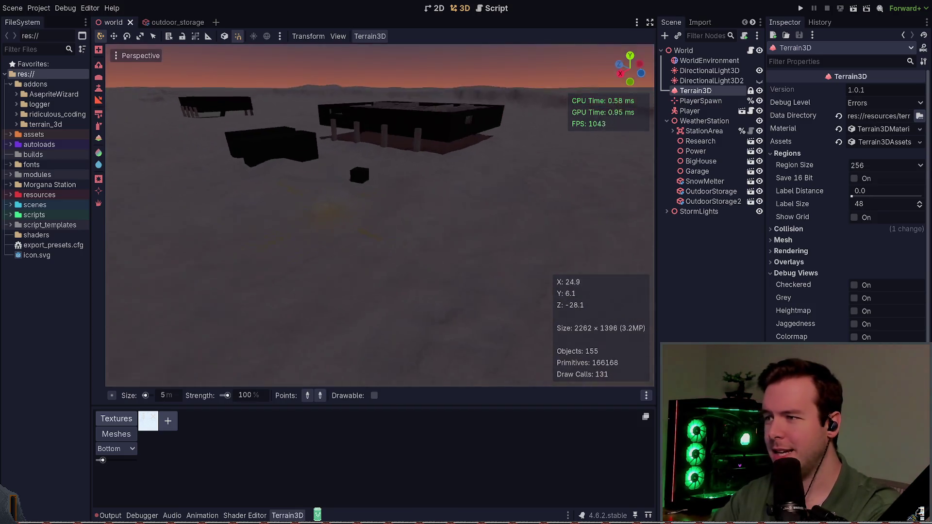
pyautogui.press('e')
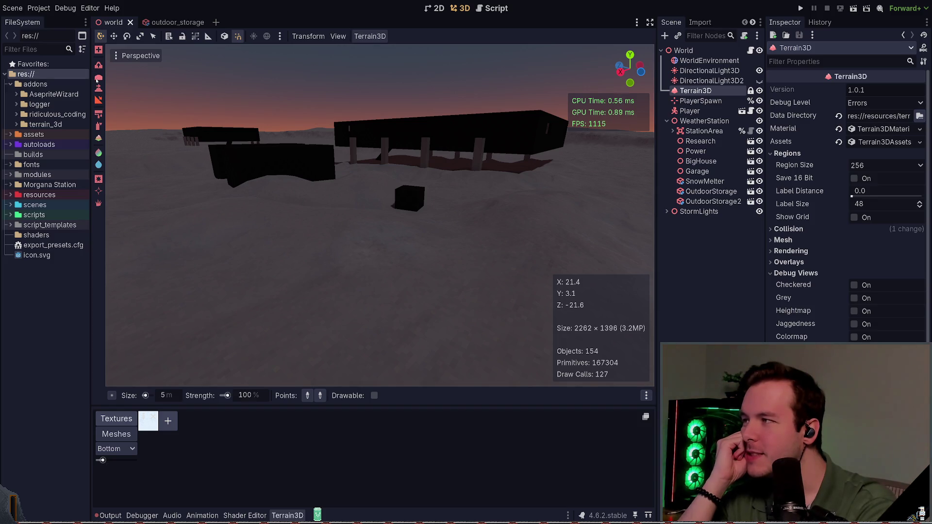
pyautogui.click(99, 78)
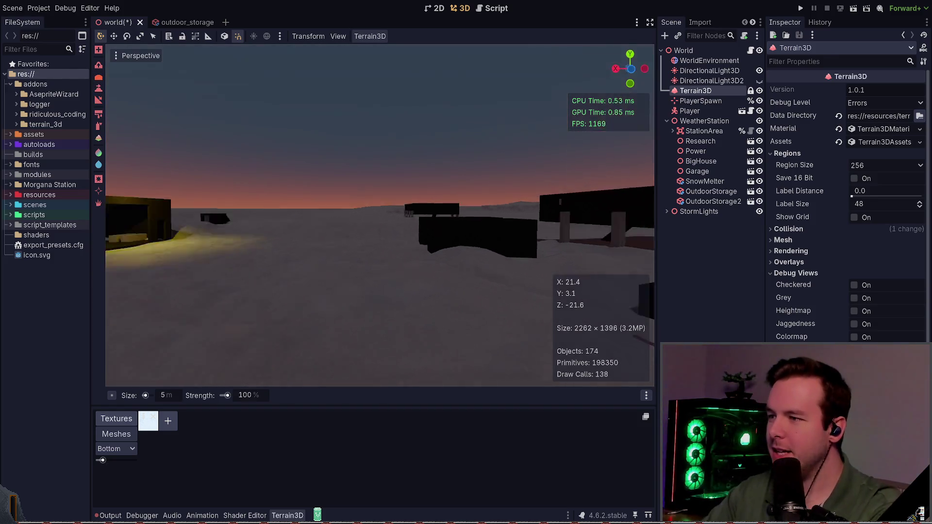
pyautogui.press('a')
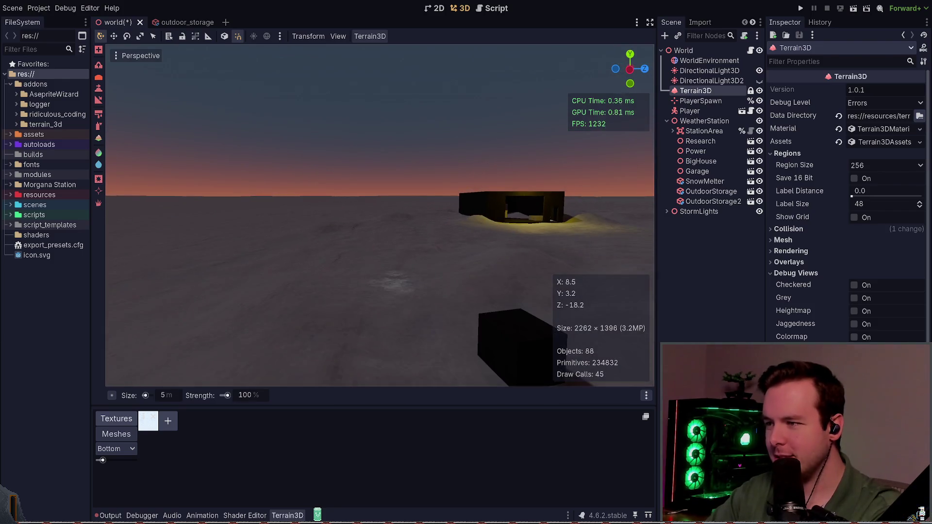
pyautogui.hotkey('ctrl', 's')
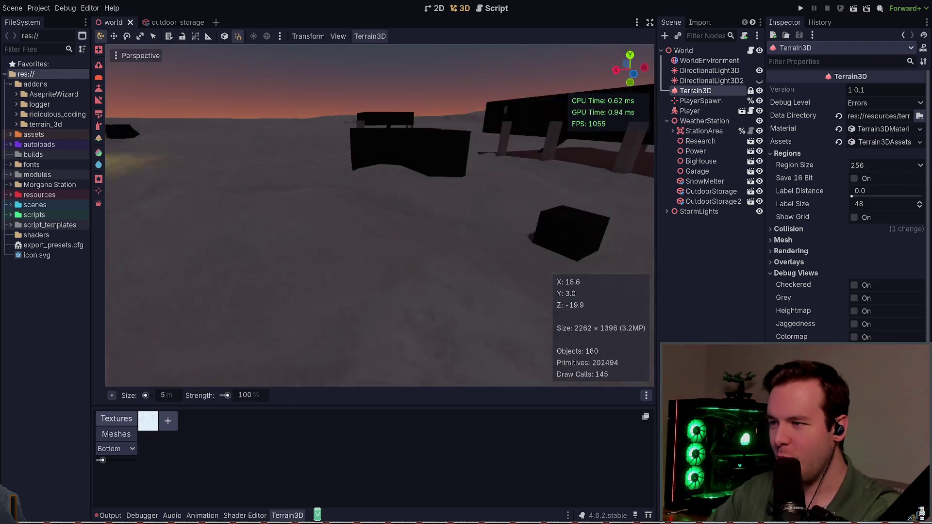
# Step: Fly the camera around the station buildings, then hide the Terrain3D node
pyautogui.press('s')
pyautogui.press('w')
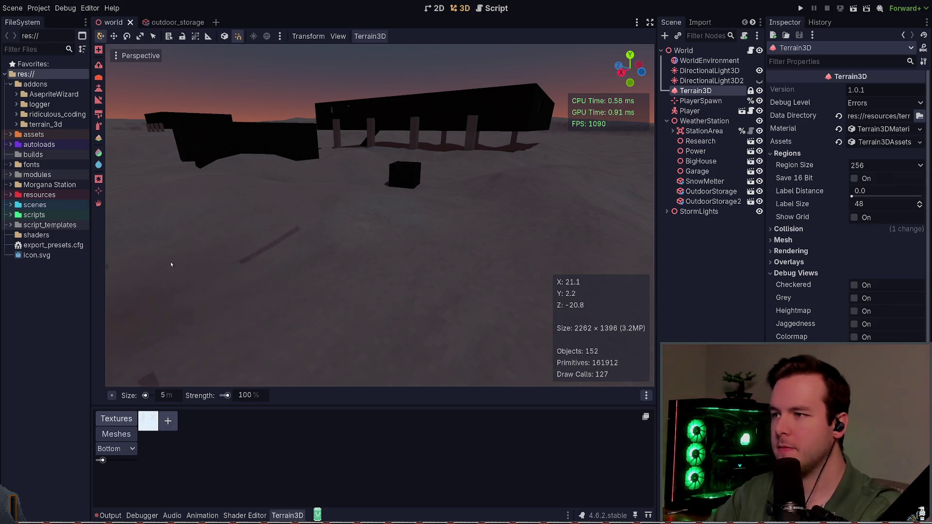
pyautogui.press('w')
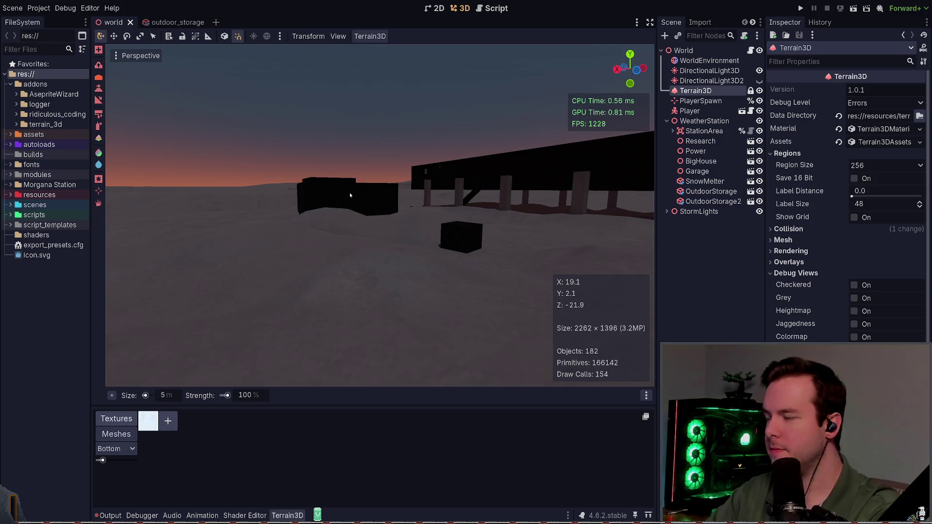
pyautogui.press('w')
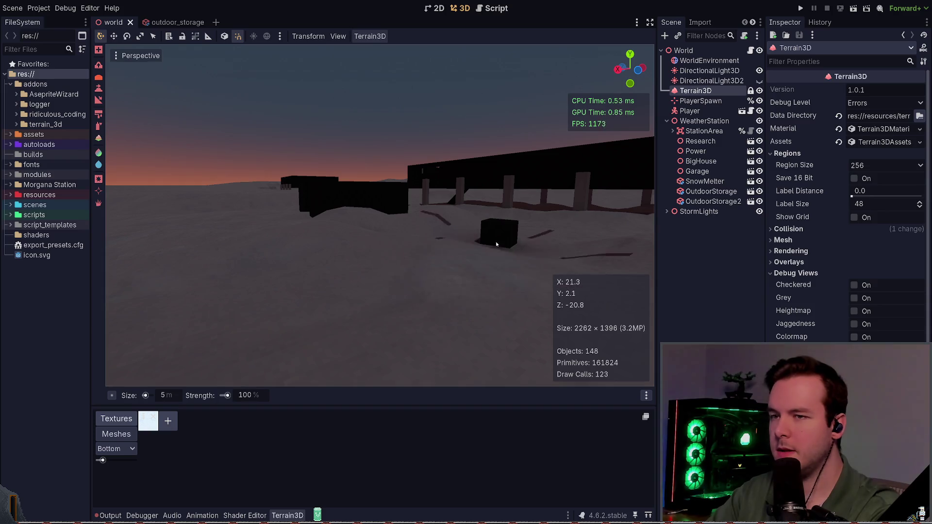
pyautogui.press('d')
pyautogui.press('a')
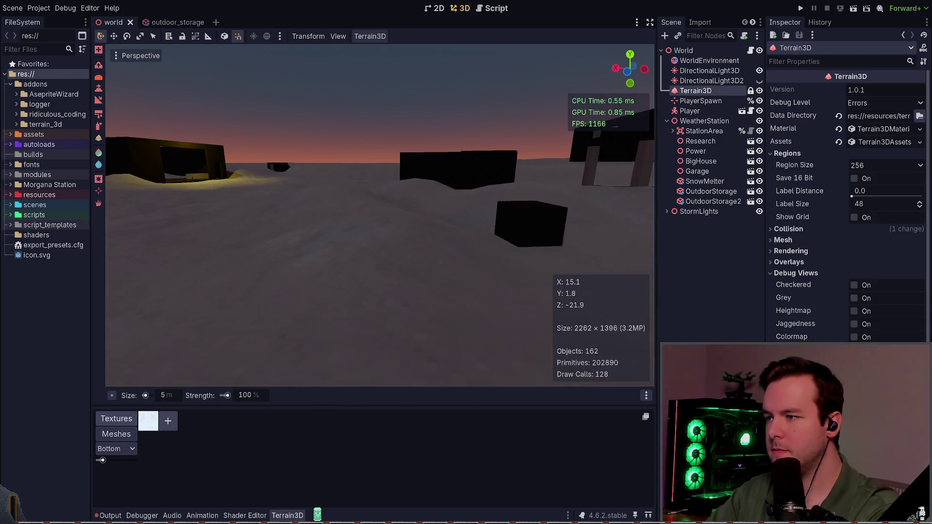
pyautogui.press('a')
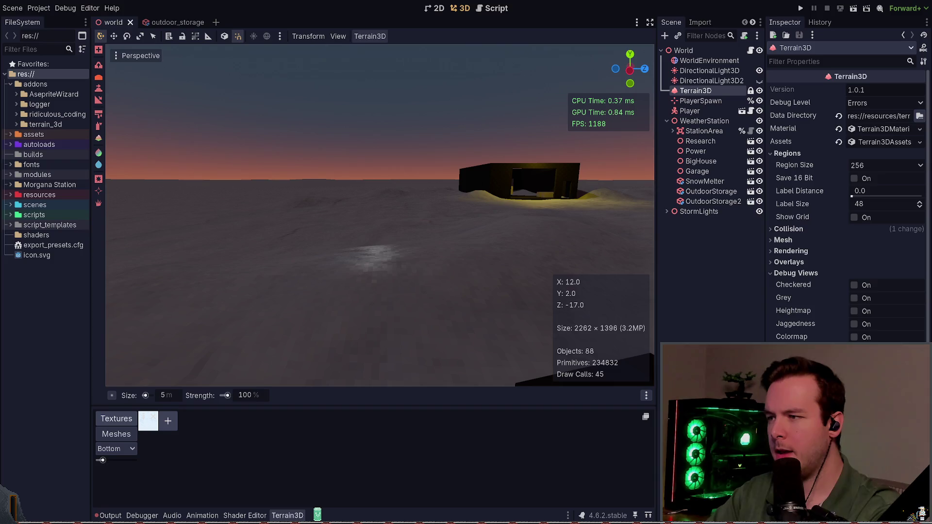
pyautogui.press('a')
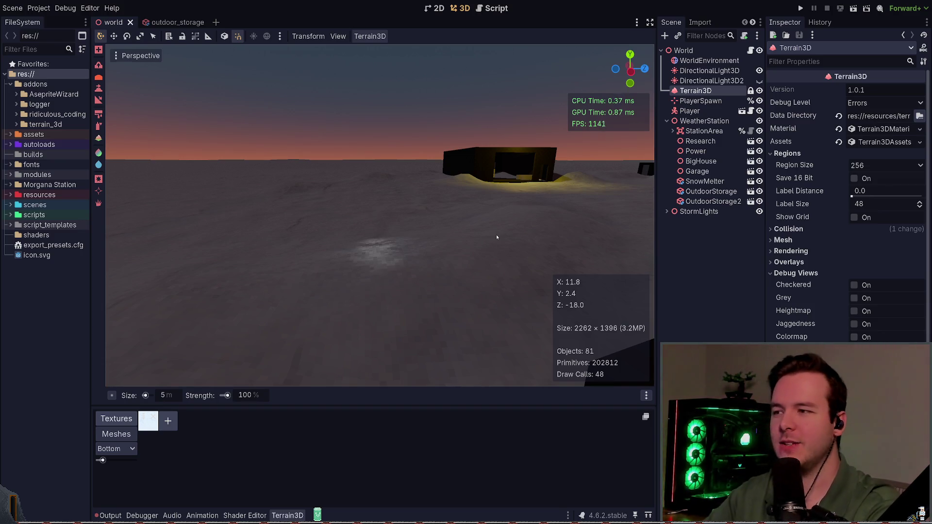
pyautogui.click(759, 92)
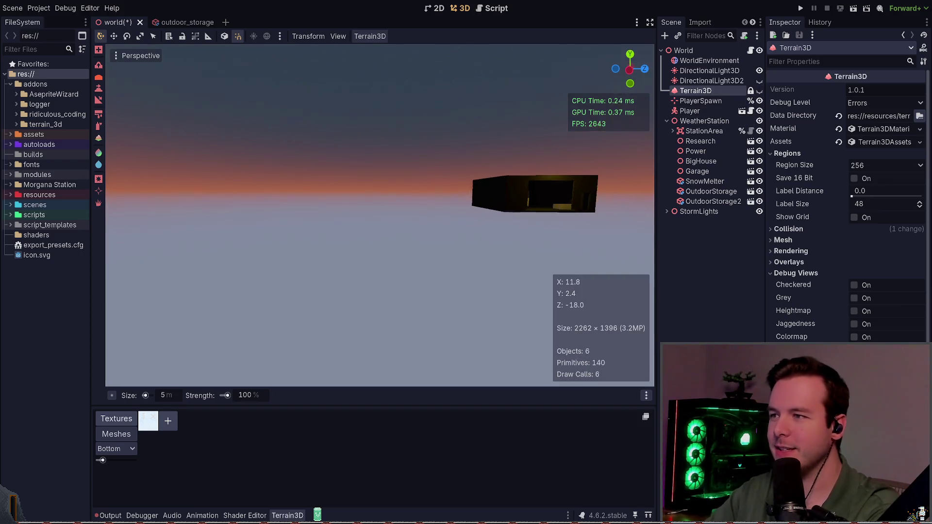
# Step: Unhide Terrain3D, undo a test paint stroke, save, and collapse the debug view settings
pyautogui.click(759, 92)
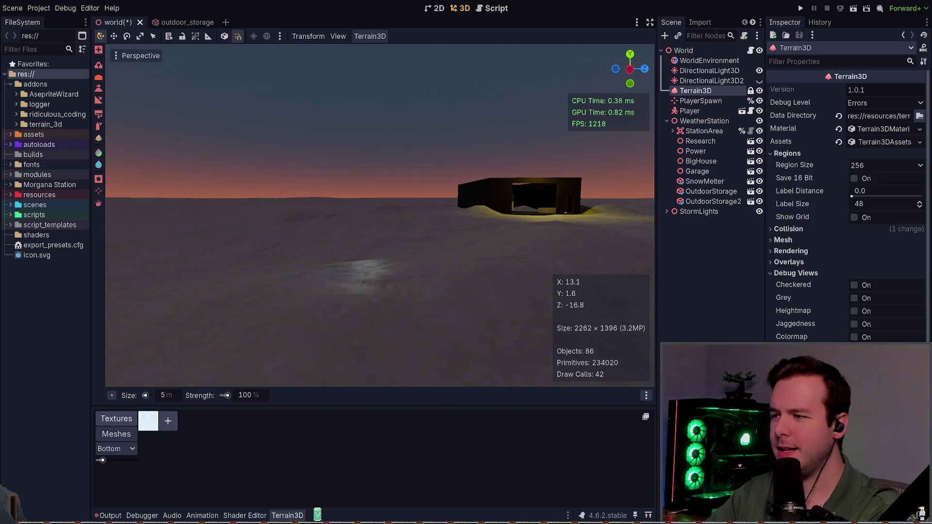
pyautogui.moveTo(421, 263); pyautogui.dragTo(259, 284)
pyautogui.hotkey('ctrl', 'z')
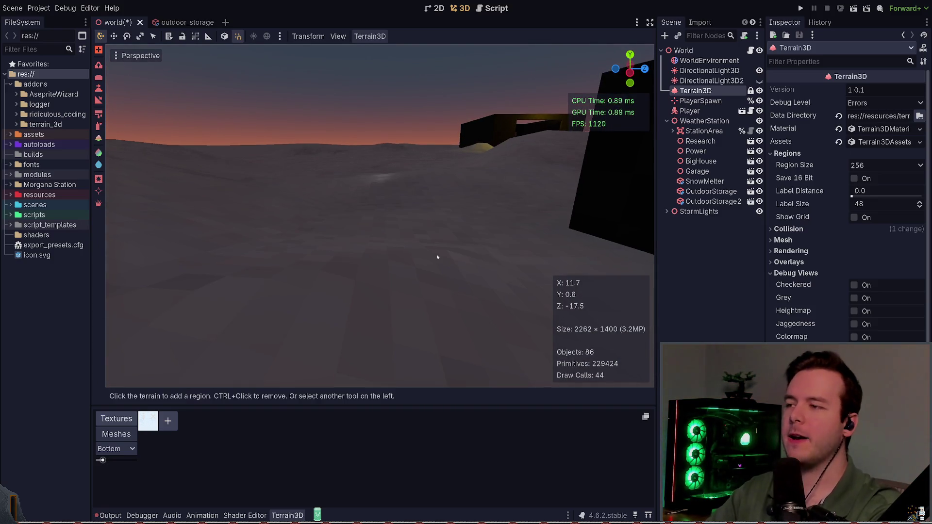
pyautogui.hotkey('ctrl', 's')
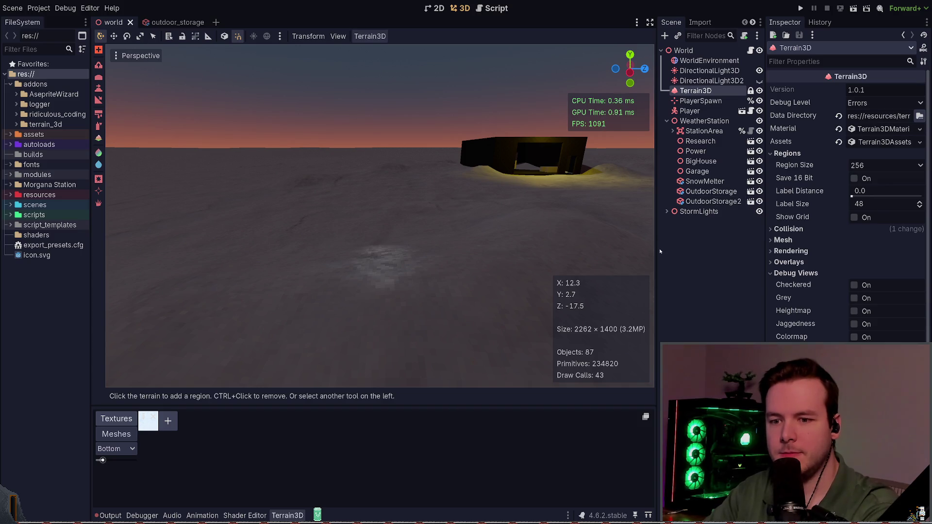
pyautogui.click(783, 273)
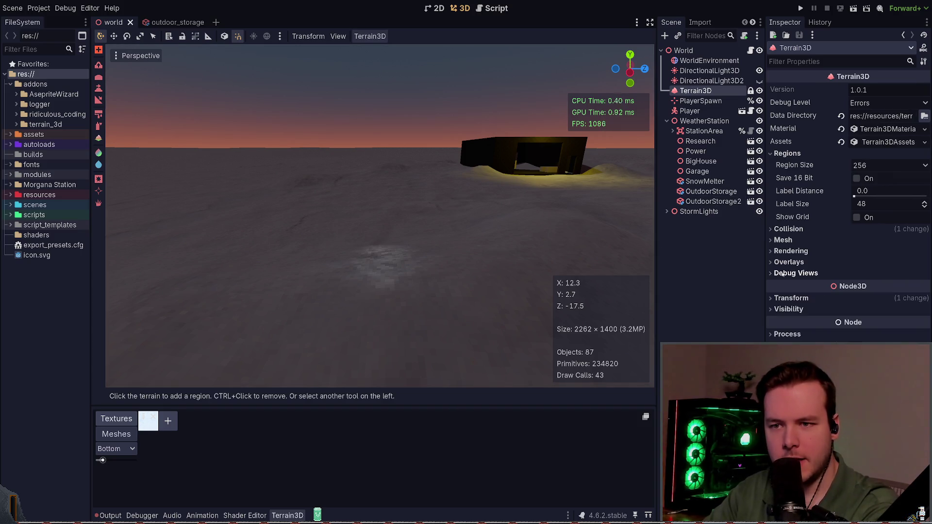
pyautogui.click(783, 273)
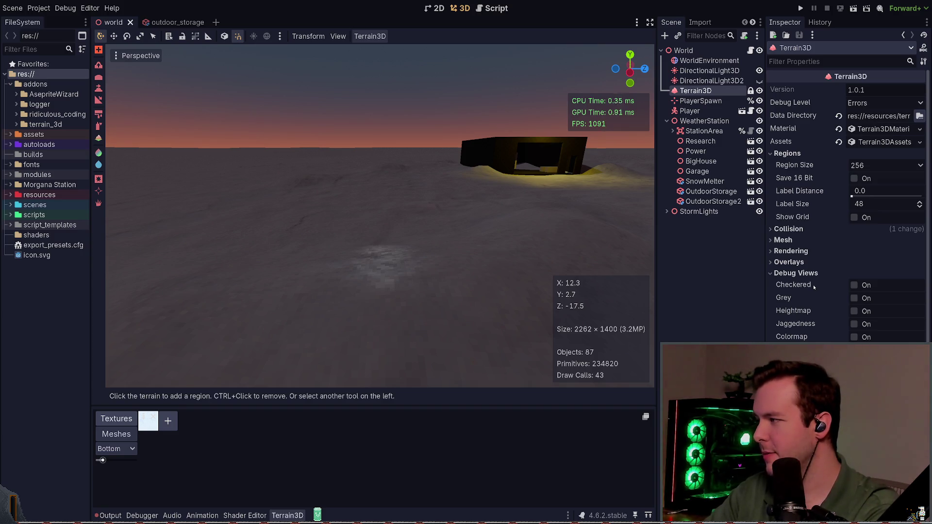
pyautogui.click(814, 274)
pyautogui.click(808, 265)
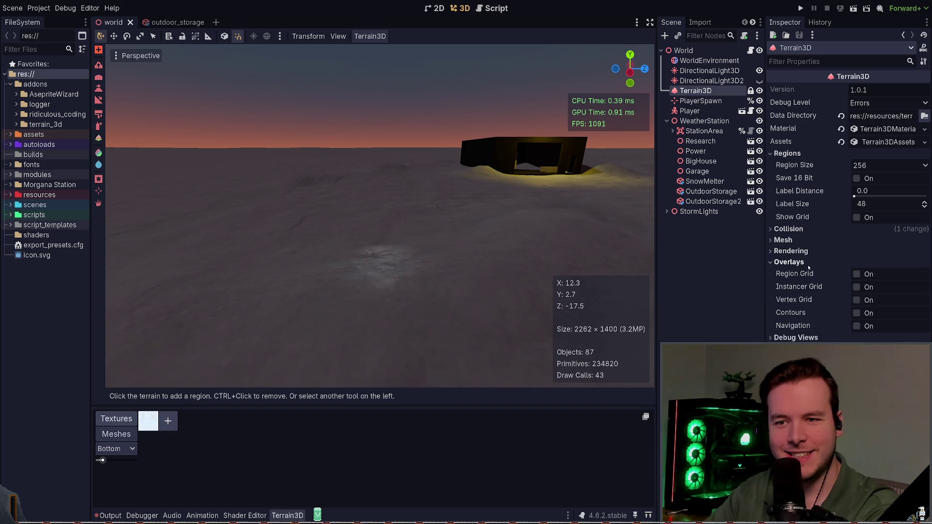
pyautogui.click(809, 263)
pyautogui.click(808, 251)
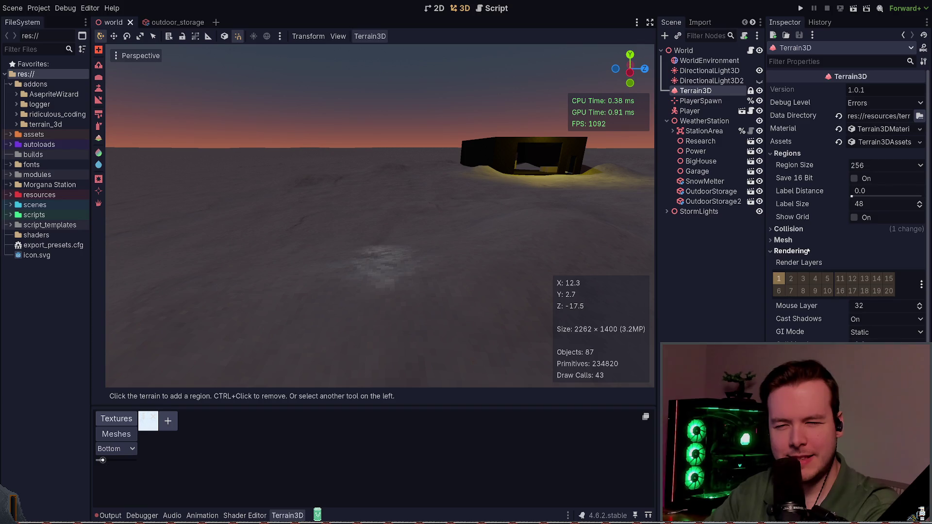
pyautogui.click(808, 251)
pyautogui.click(801, 240)
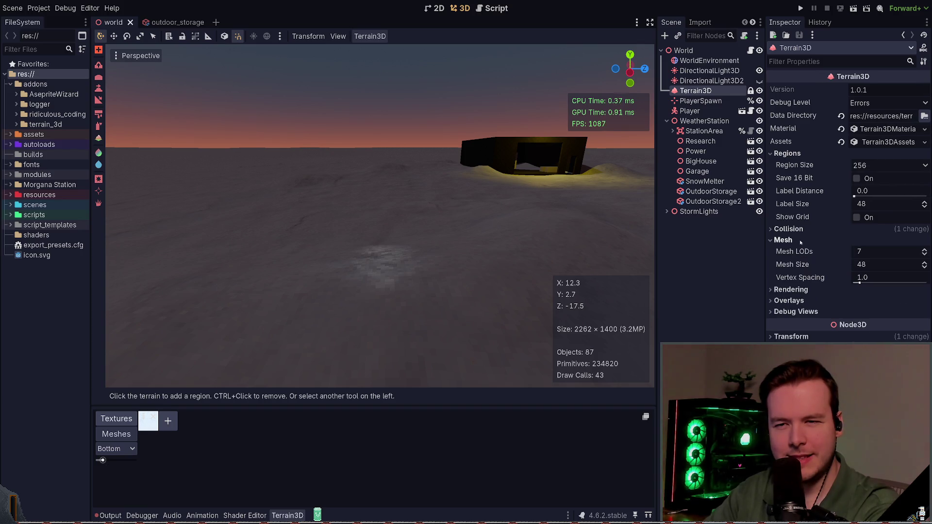
pyautogui.click(801, 241)
pyautogui.click(798, 230)
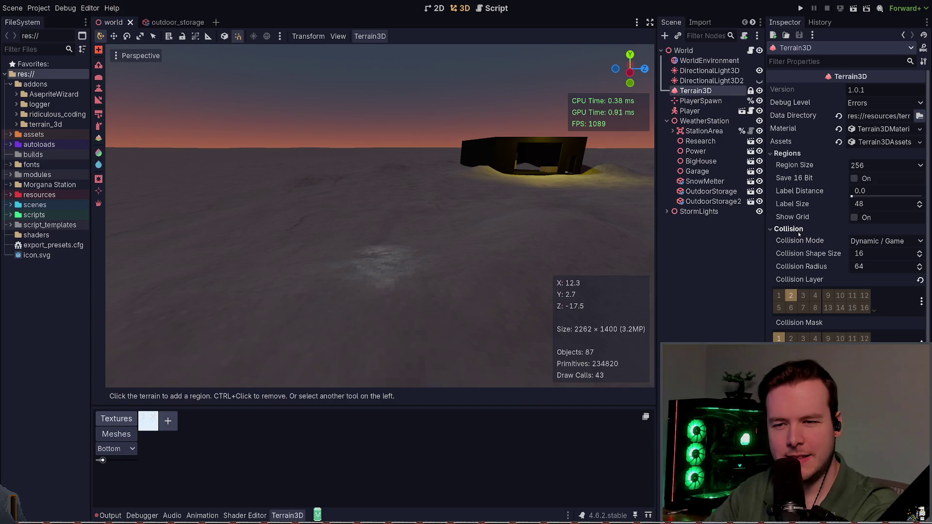
pyautogui.click(799, 234)
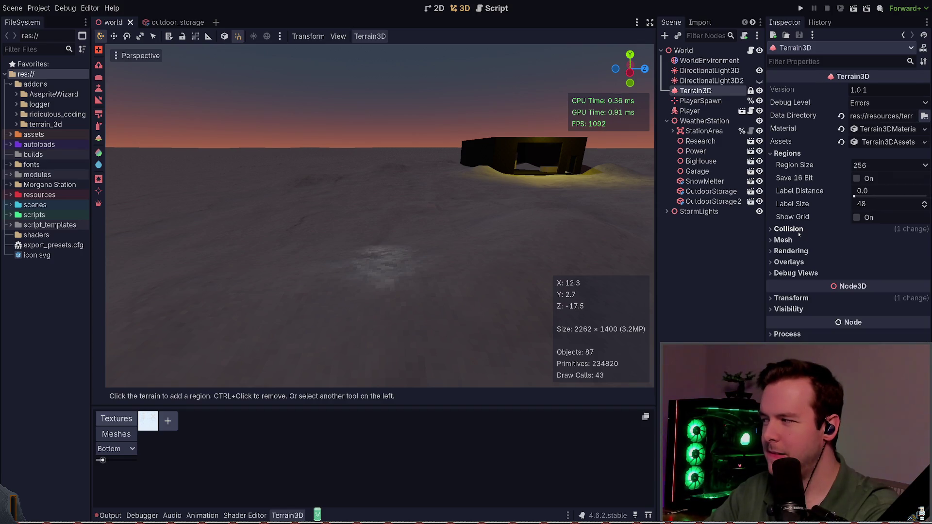
pyautogui.scroll(-3, 475, 227)
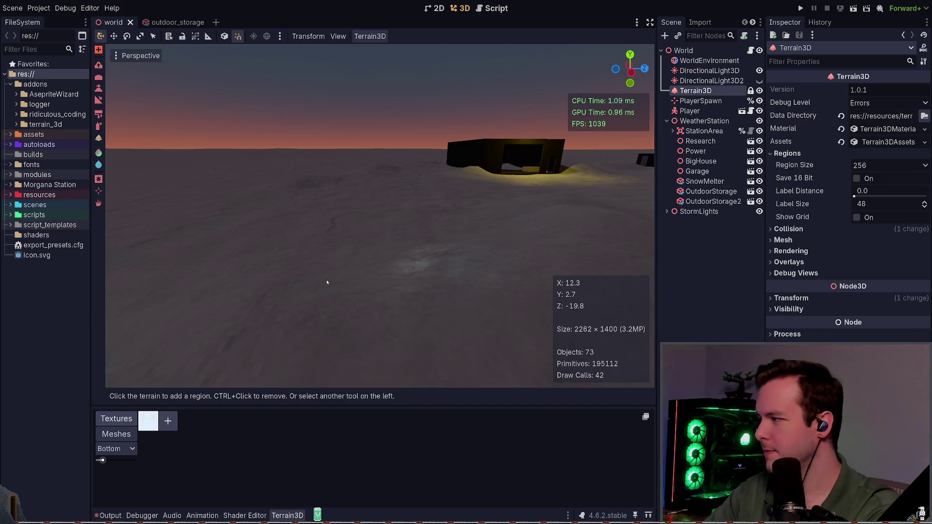
pyautogui.click(146, 419)
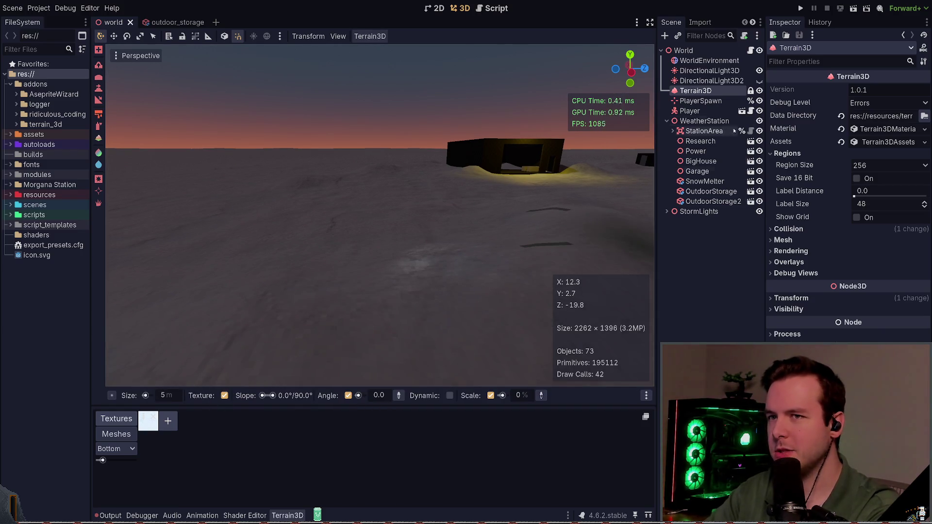
# Step: Open the terrain material's shader and trial Linear texture filtering, reverting to Nearest
pyautogui.click(855, 129)
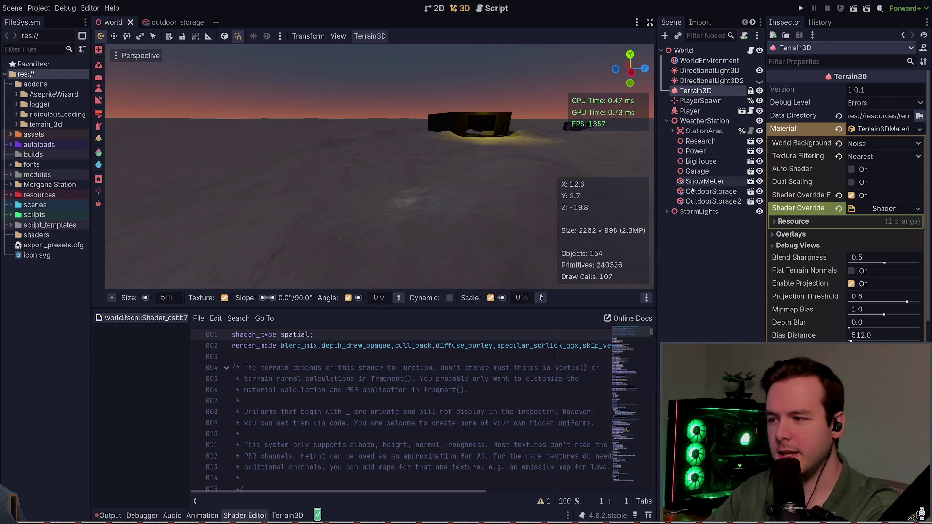
pyautogui.click(892, 129)
pyautogui.click(893, 129)
pyautogui.click(838, 157)
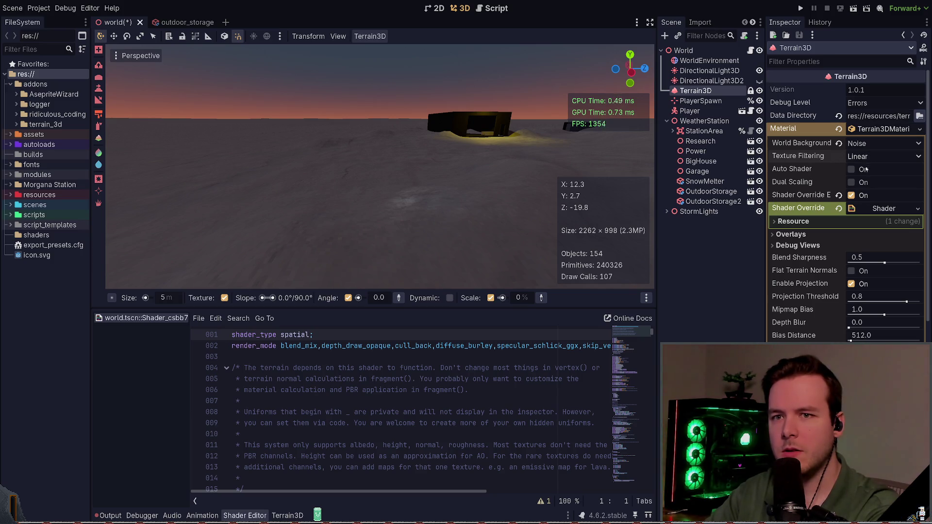
pyautogui.hotkey('ctrl', 'z')
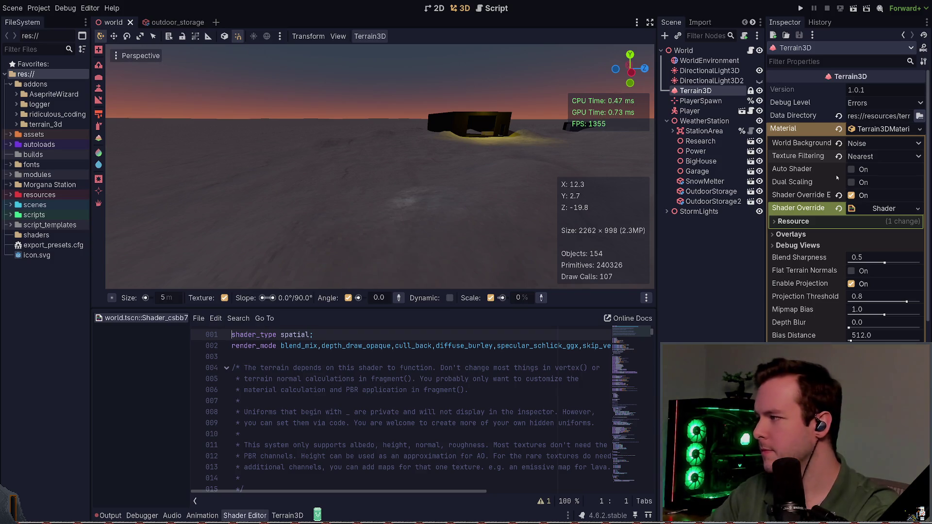
# Step: Expand the Assets Mesh List to show element 0, the Texture Card named New Mesh
pyautogui.click(862, 129)
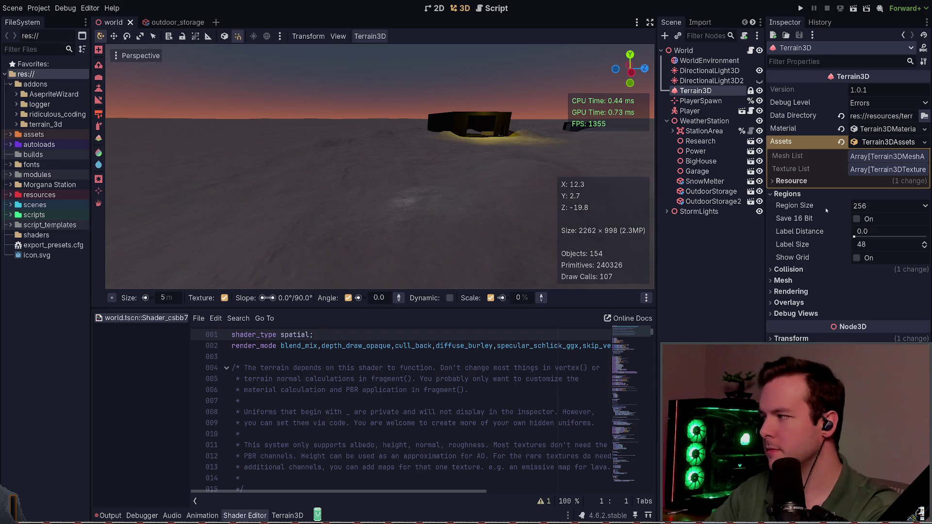
pyautogui.click(872, 157)
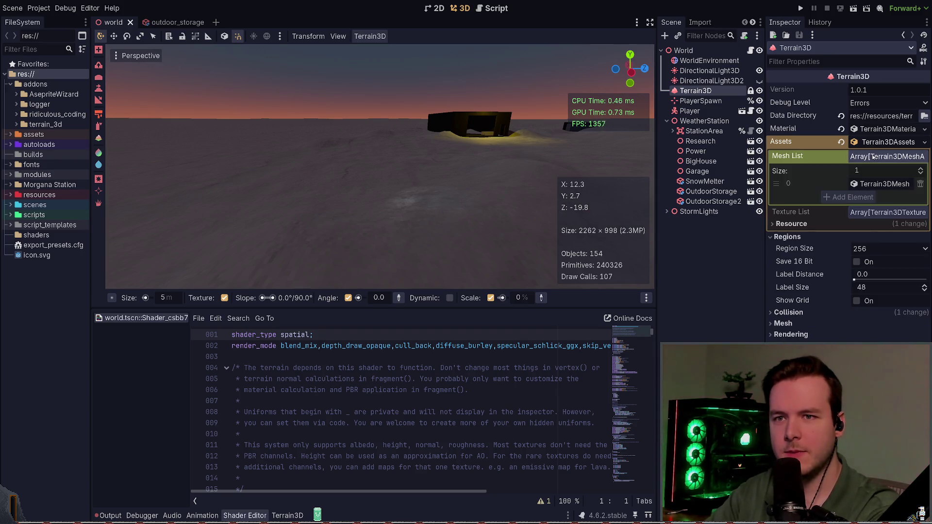
pyautogui.click(889, 184)
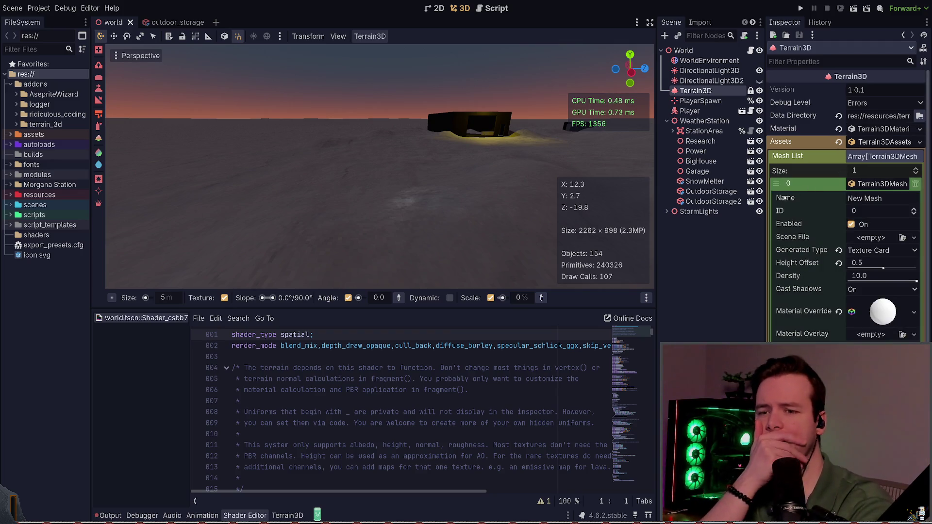
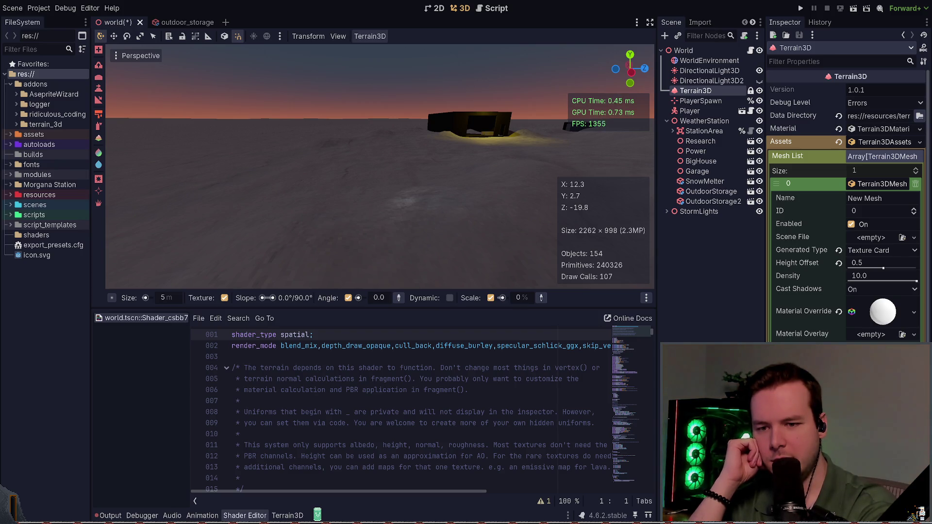
# Step: Save the world scene, then collapse mesh entry 0 and the Terrain3D Mesh List
pyautogui.hotkey('ctrl', 's')
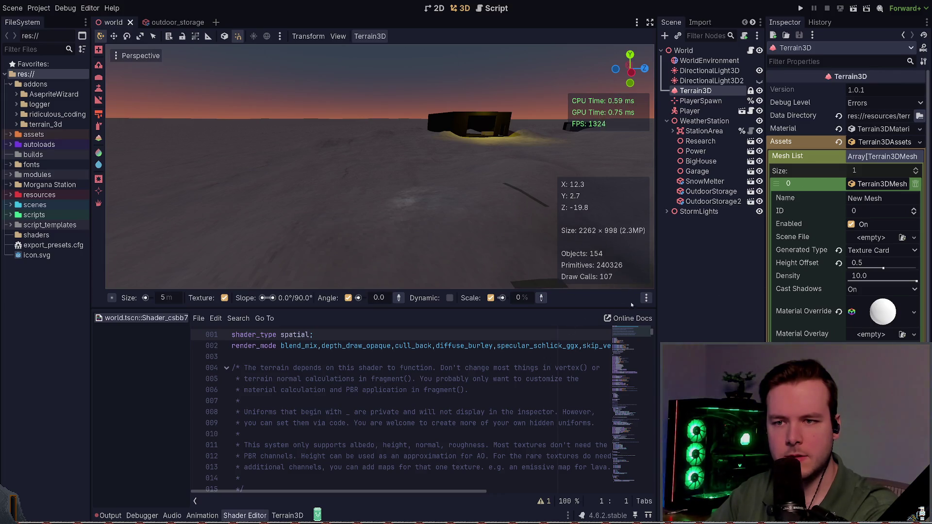
pyautogui.click(882, 183)
pyautogui.click(886, 157)
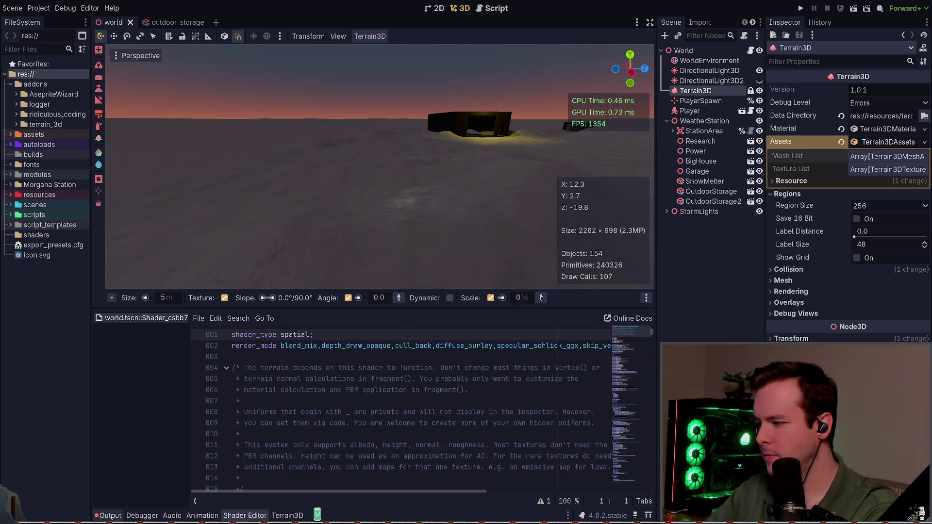
# Step: Show the Output log and select the red internal error message
pyautogui.hotkey('alt', 'o')
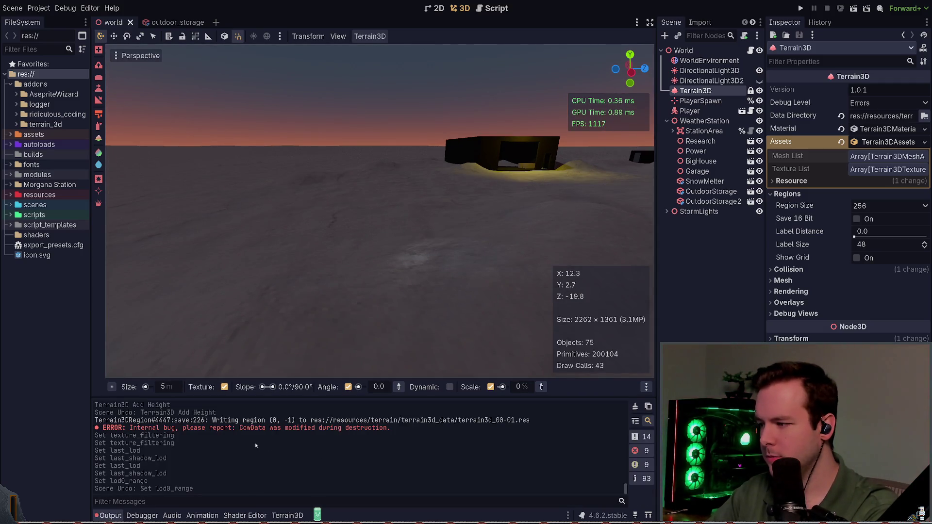
pyautogui.moveTo(214, 438)
pyautogui.mouseDown()
pyautogui.moveTo(174, 443)
pyautogui.moveTo(169, 428)
pyautogui.moveTo(98, 428)
pyautogui.mouseUp()
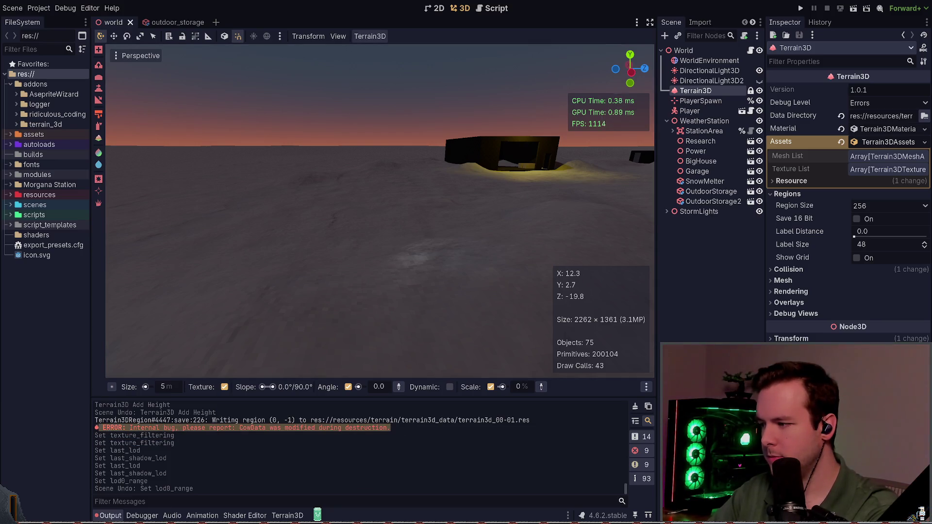
pyautogui.moveTo(500, 224)
pyautogui.mouseDown()
pyautogui.moveTo(492, 217)
pyautogui.moveTo(514, 220)
pyautogui.moveTo(488, 216)
pyautogui.mouseUp()
# Step: Save the scene and collapse the Terrain3D Assets resource before leaving the editor
pyautogui.hotkey('ctrl', 's')
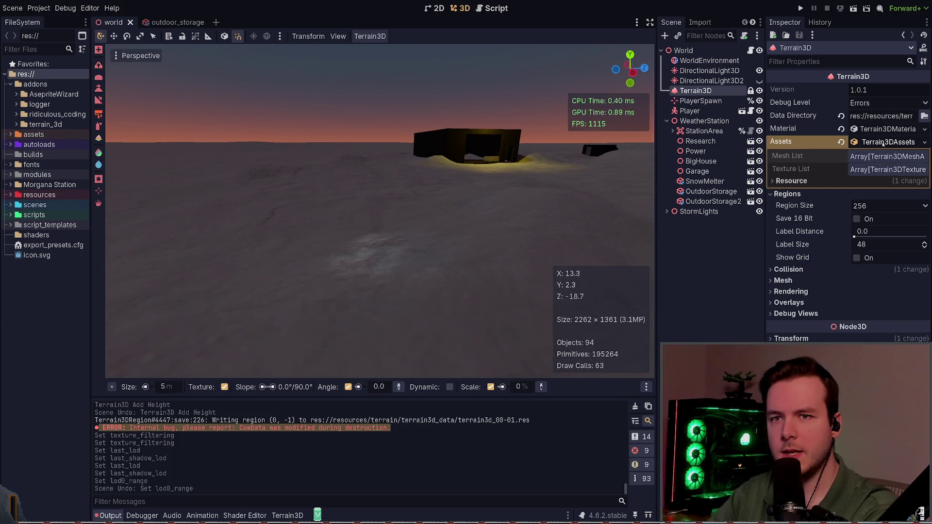
pyautogui.click(885, 140)
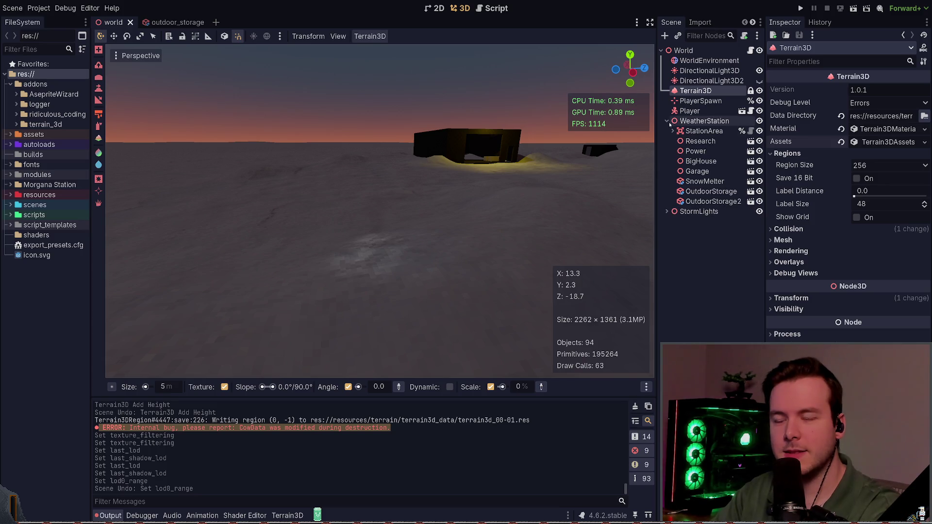
pyautogui.click(685, 122)
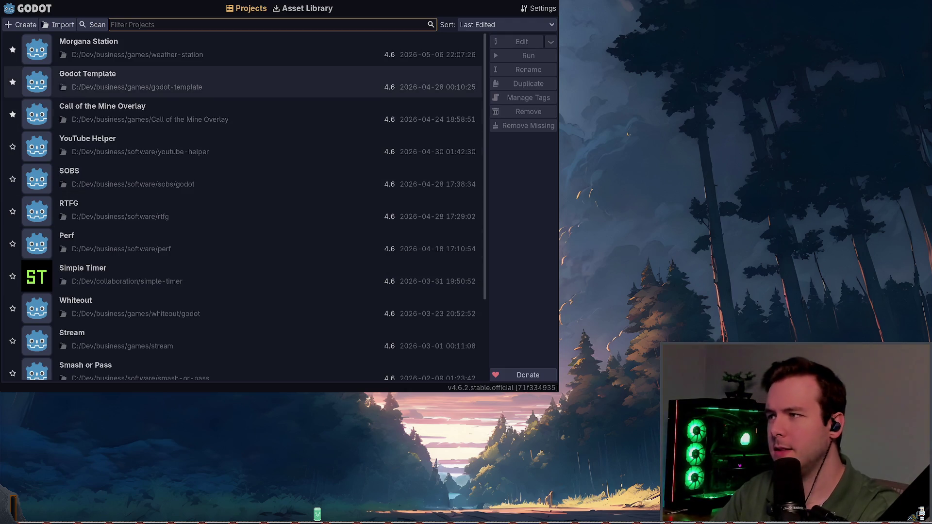
# Step: Open Morgana Station from the Project Manager and expand StationArea in the Scene tree
pyautogui.press('Return')
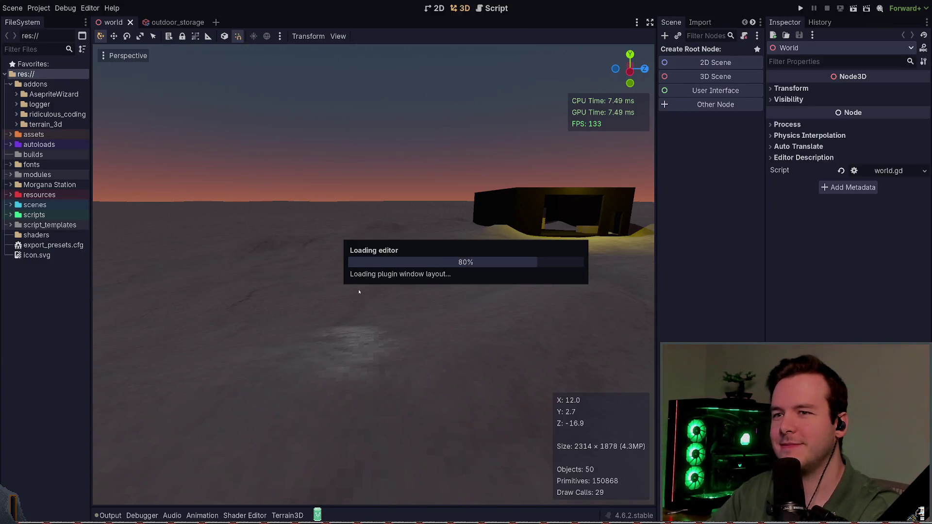
pyautogui.click(671, 131)
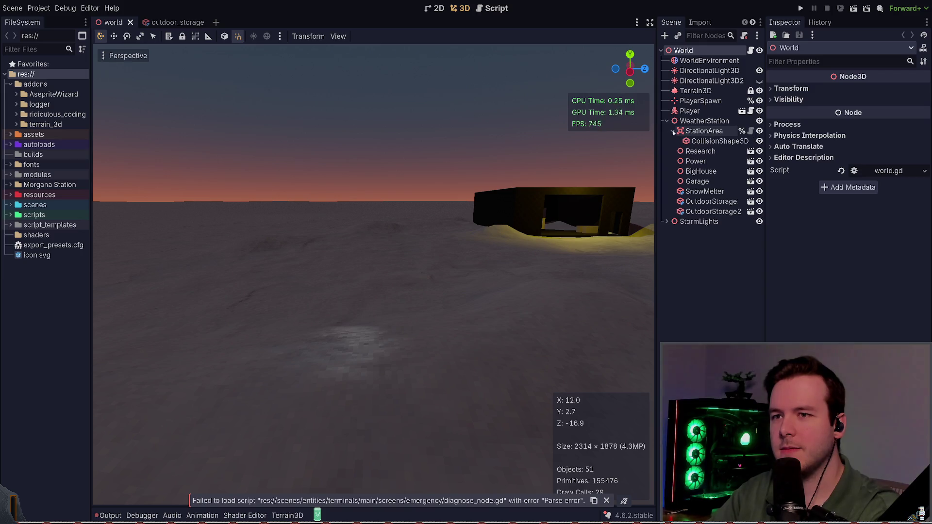
# Step: Click through StationArea, its CollisionShape3D and WeatherStation, then collapse the StationArea branch
pyautogui.click(703, 131)
pyautogui.click(693, 141)
pyautogui.click(704, 131)
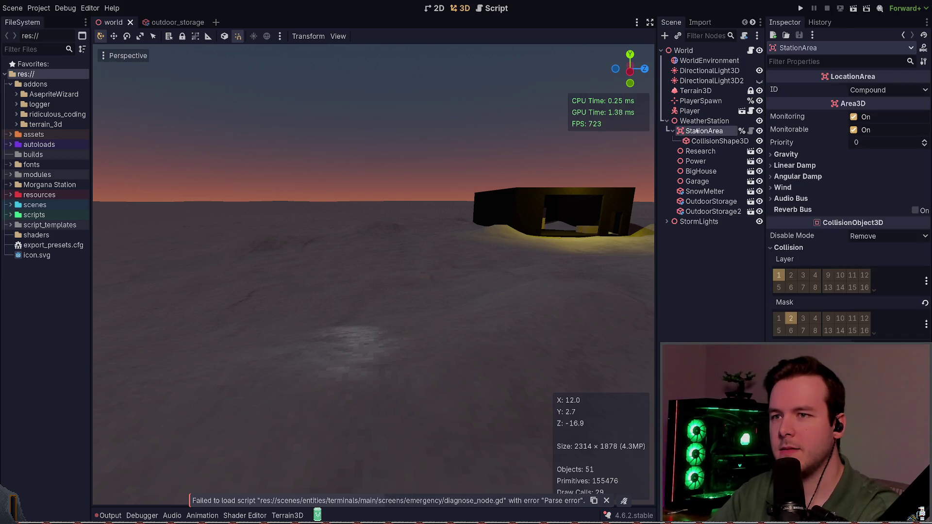
pyautogui.click(704, 121)
pyautogui.click(709, 272)
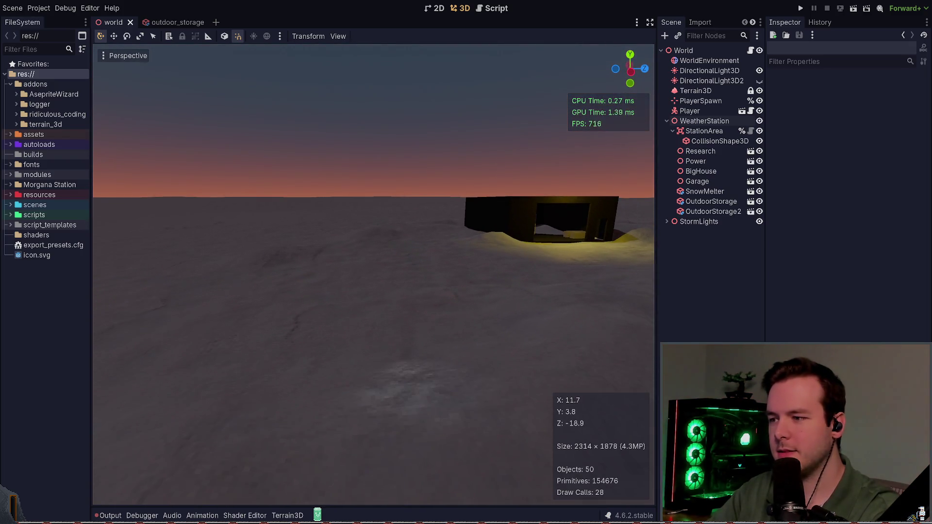
pyautogui.click(700, 123)
pyautogui.click(702, 131)
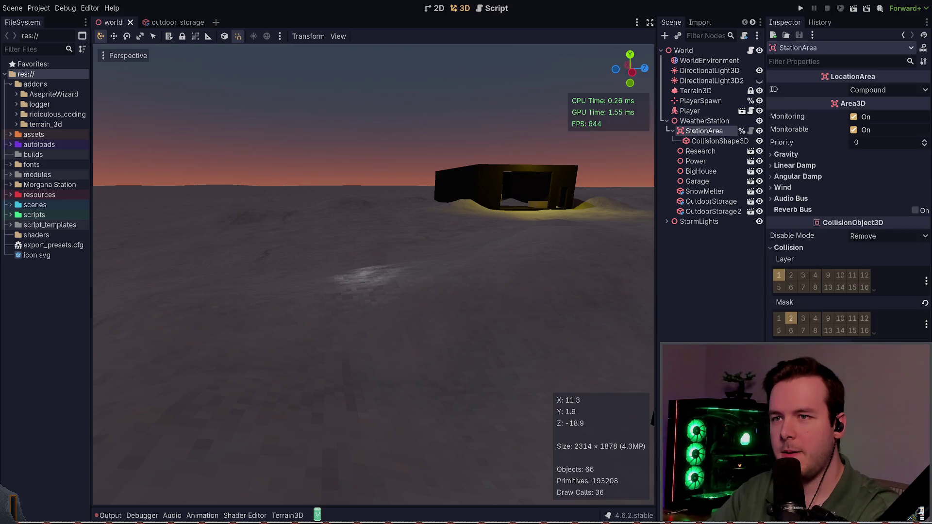
pyautogui.click(673, 131)
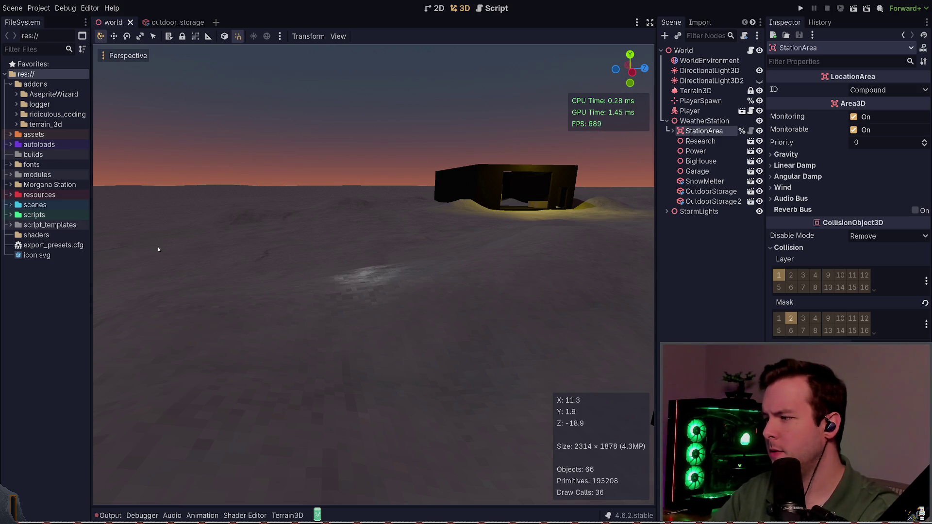
# Step: Reselect StationArea and frame it in the 3D viewport with F
pyautogui.scroll(-5, 588, 193)
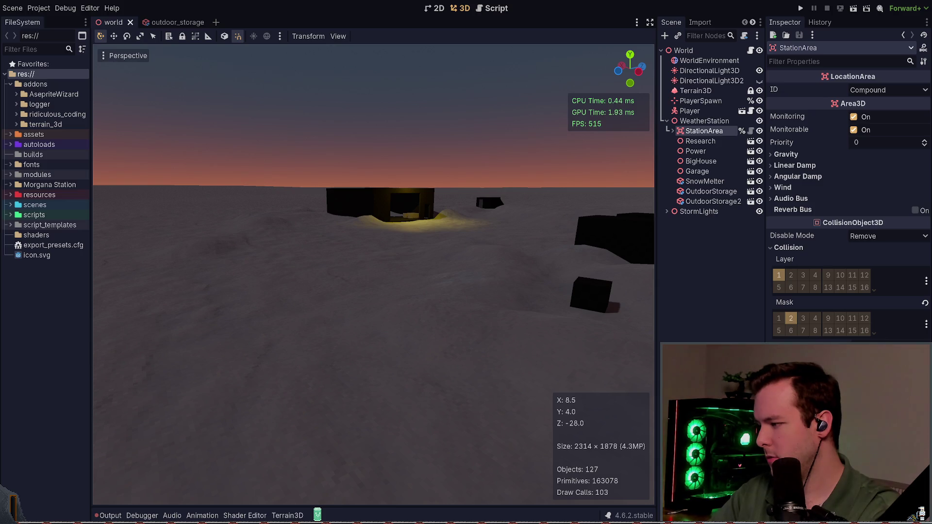
pyautogui.click(710, 130)
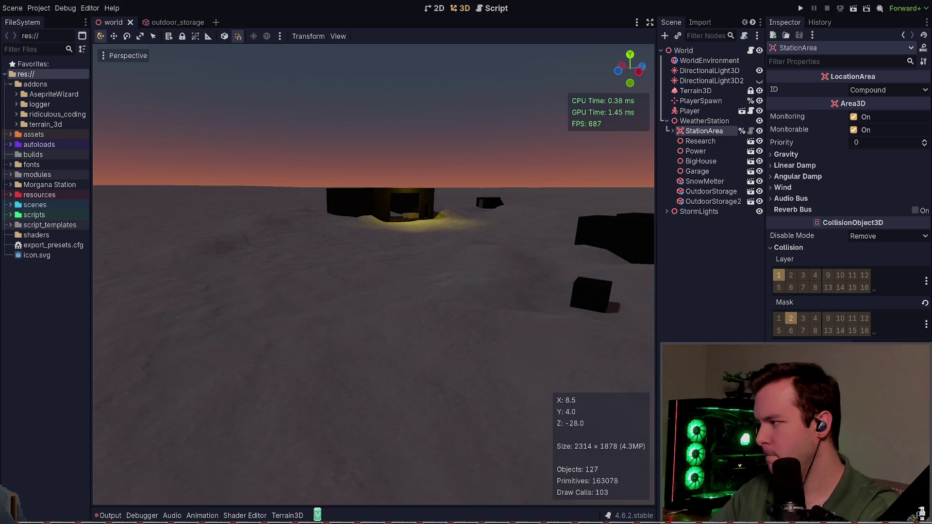
pyautogui.keyDown('ctrl'); pyautogui.click(719, 131); pyautogui.keyUp('ctrl')
pyautogui.click(709, 131)
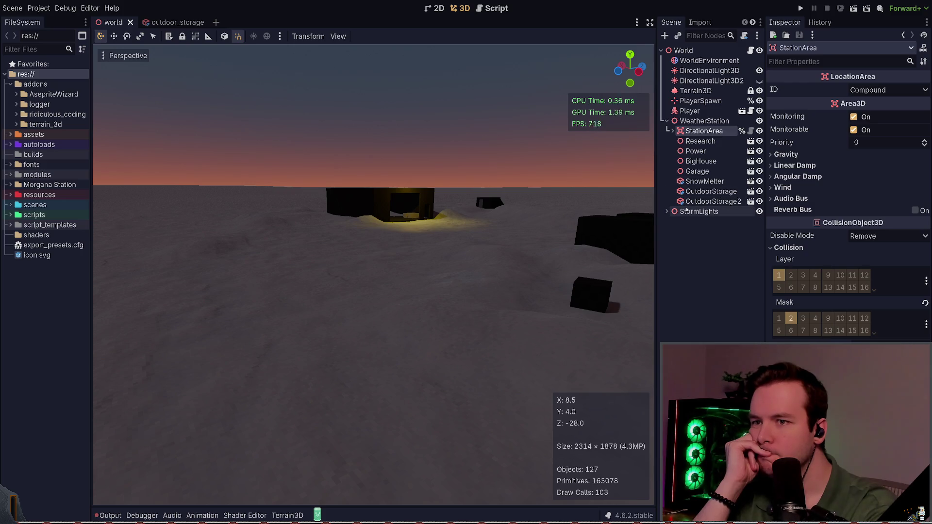
pyautogui.press('f')
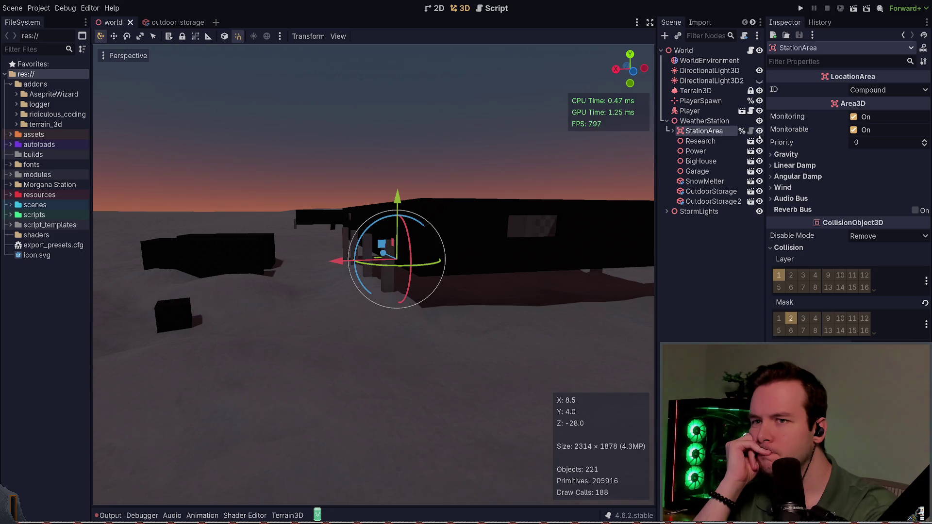
# Step: Expand StationArea to reveal its collision shape and tilt the view down over the station
pyautogui.click(669, 131)
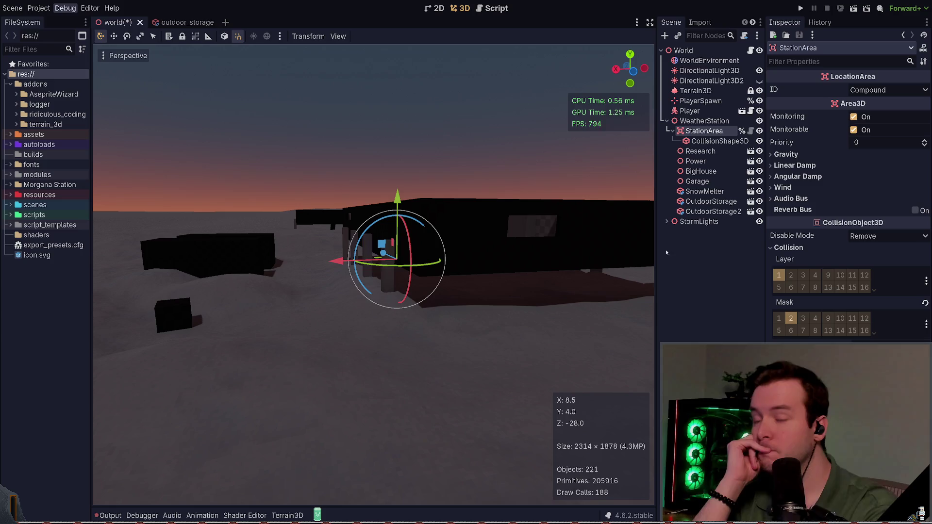
pyautogui.scroll(-6, 643, 245)
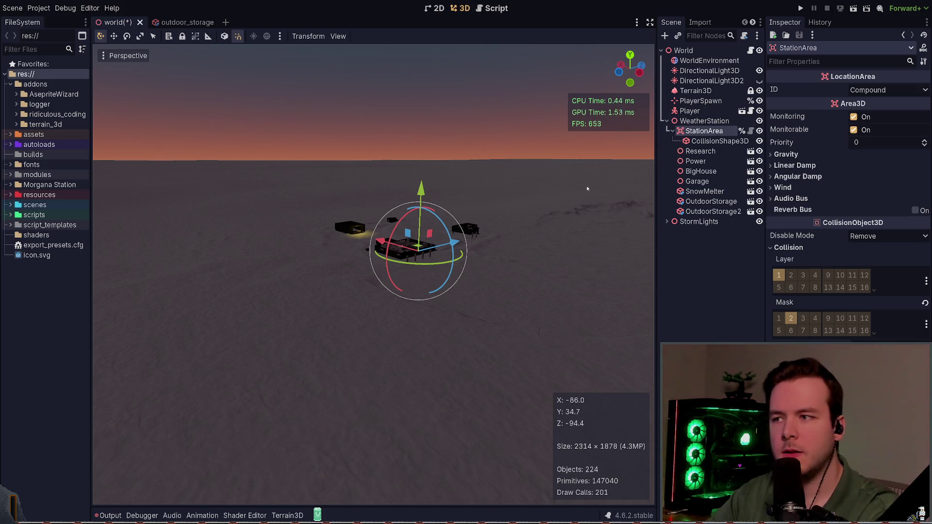
pyautogui.moveTo(559, 189)
pyautogui.mouseDown()
pyautogui.moveTo(534, 194)
pyautogui.moveTo(546, 201)
pyautogui.mouseUp()
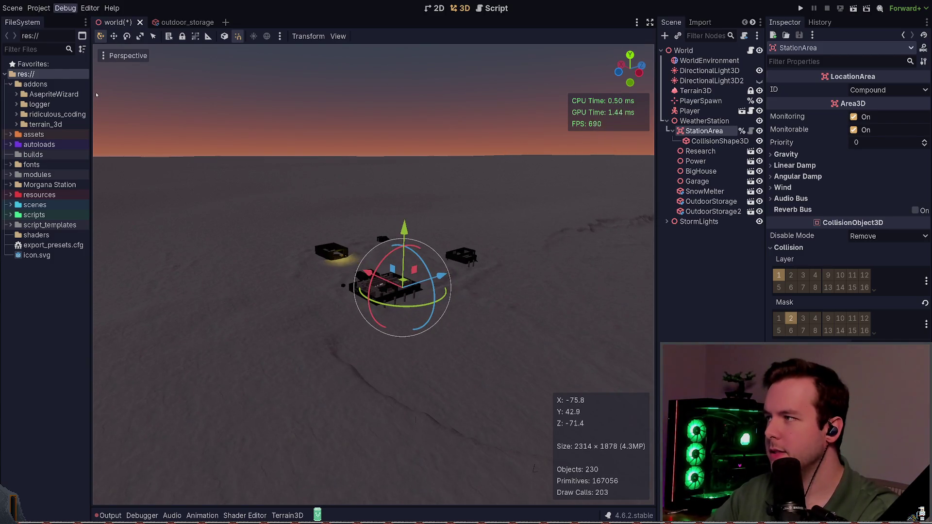
pyautogui.scroll(5, 313, 143)
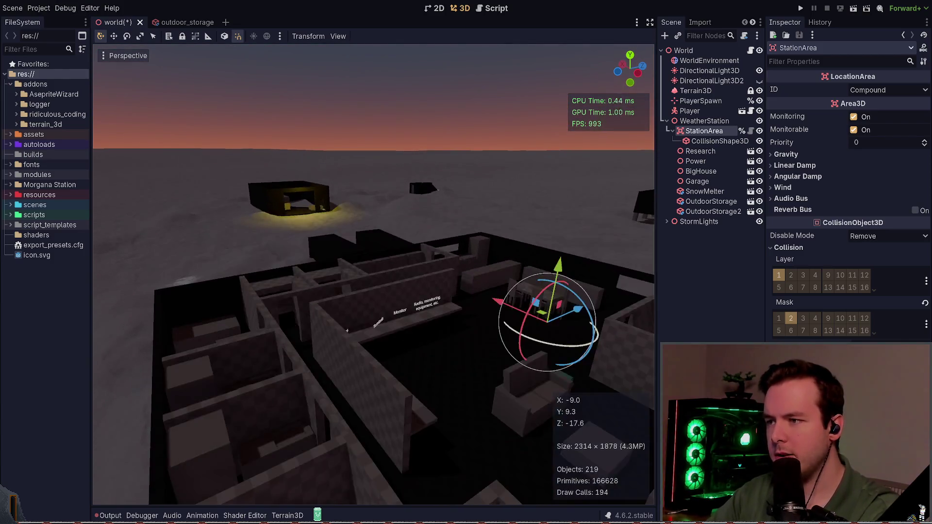
pyautogui.scroll(-5, 374, 275)
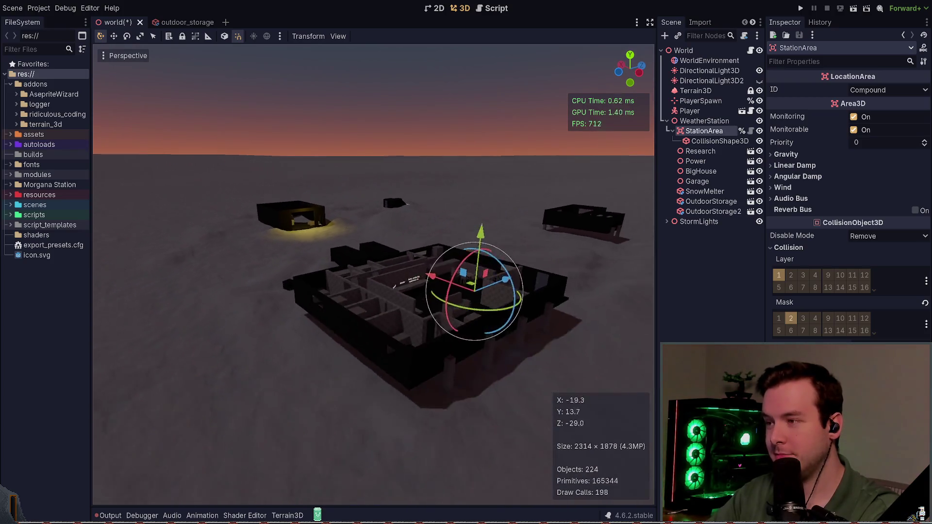
# Step: Save the world scene, collapse the Collision section, and show collision wireframes and gizmo icons
pyautogui.hotkey('ctrl', 's')
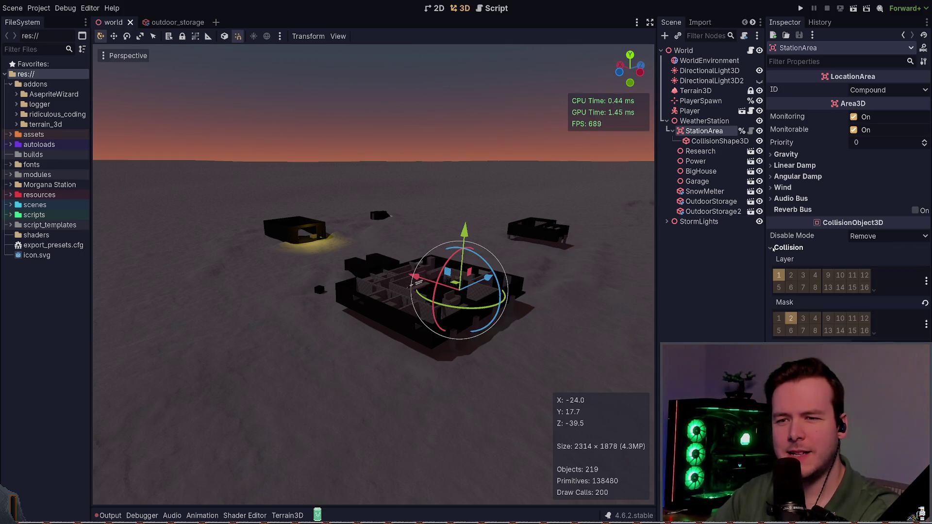
pyautogui.click(789, 247)
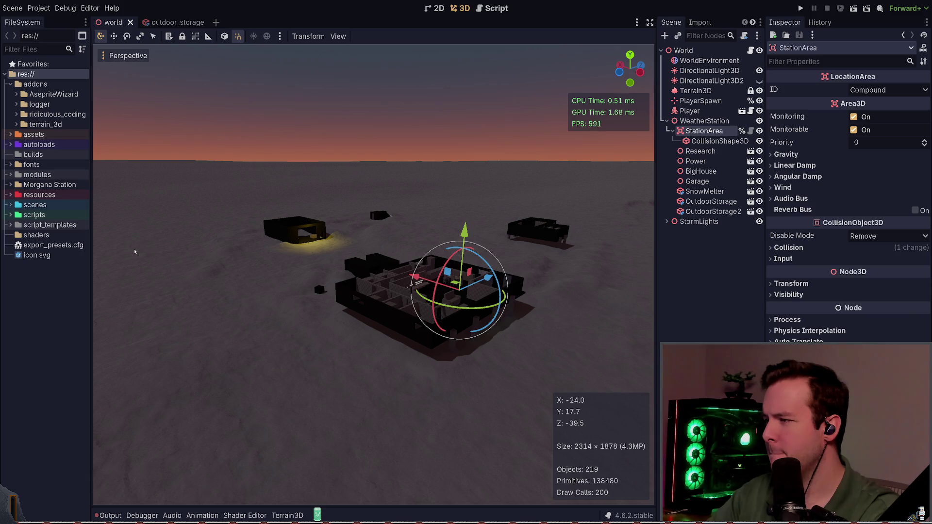
pyautogui.hotkey('alt', '2')
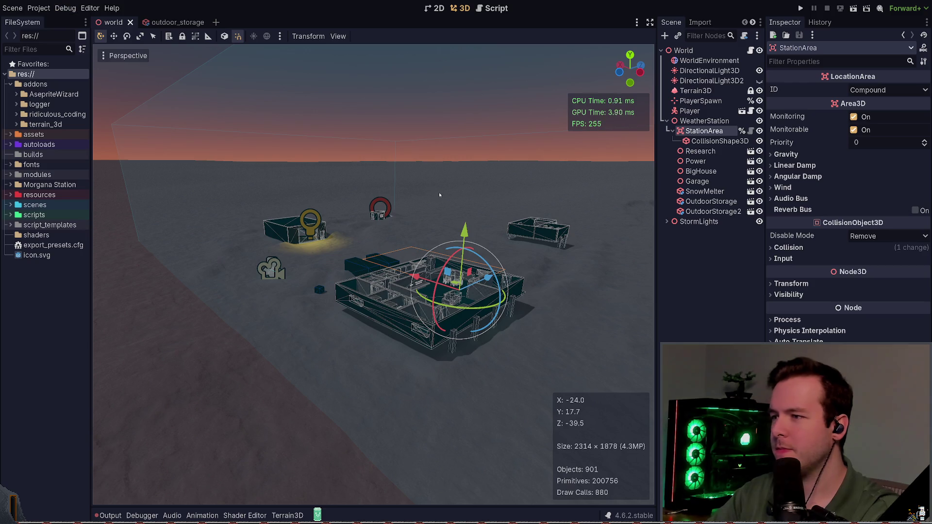
# Step: Orbit above the station to look down on the buildings and save the scene
pyautogui.scroll(6, 104, 118)
pyautogui.moveTo(374, 272); pyautogui.dragTo(374, 311)
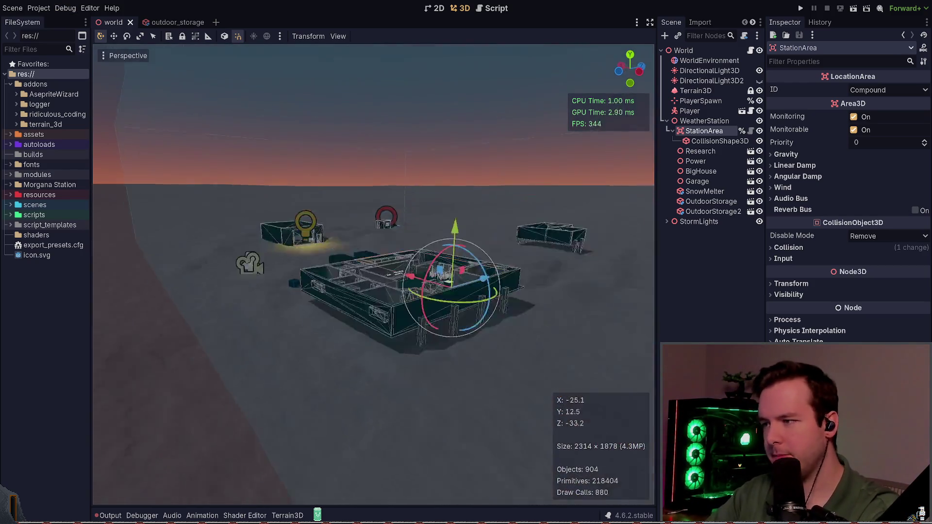
pyautogui.moveTo(449, 195); pyautogui.dragTo(450, 180)
pyautogui.hotkey('ctrl', 's')
pyautogui.moveTo(374, 275)
pyautogui.mouseDown()
pyautogui.moveTo(383, 272)
pyautogui.moveTo(340, 275)
pyautogui.moveTo(335, 296)
pyautogui.moveTo(474, 254)
pyautogui.mouseUp()
# Step: Deselect StationArea, pull the view back, and hide the collision wireframes and gizmo icons
pyautogui.click(560, 246)
pyautogui.moveTo(560, 246)
pyautogui.mouseDown()
pyautogui.moveTo(472, 219)
pyautogui.moveTo(471, 245)
pyautogui.mouseUp()
pyautogui.press('s')
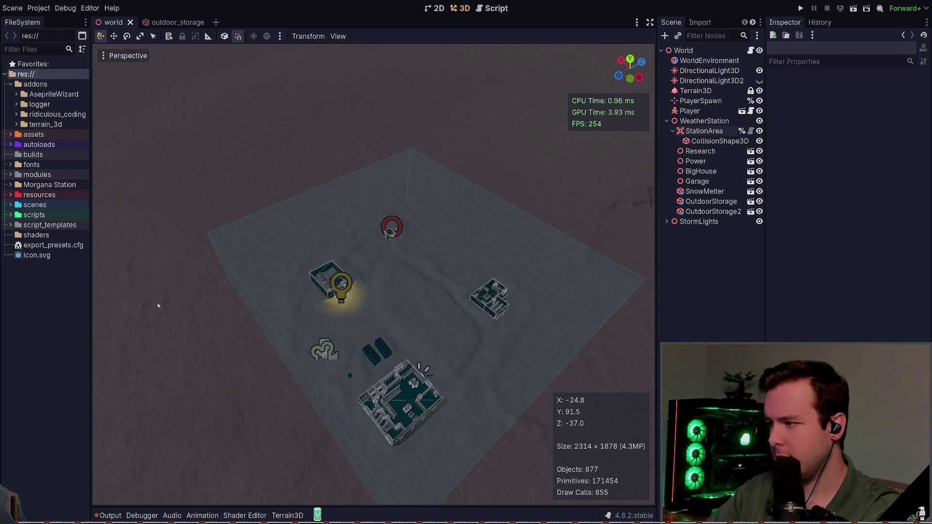
pyautogui.hotkey('ctrl', 'g')
pyautogui.moveTo(570, 215)
pyautogui.mouseDown()
pyautogui.moveTo(571, 223)
pyautogui.moveTo(571, 190)
pyautogui.moveTo(566, 250)
pyautogui.mouseUp()
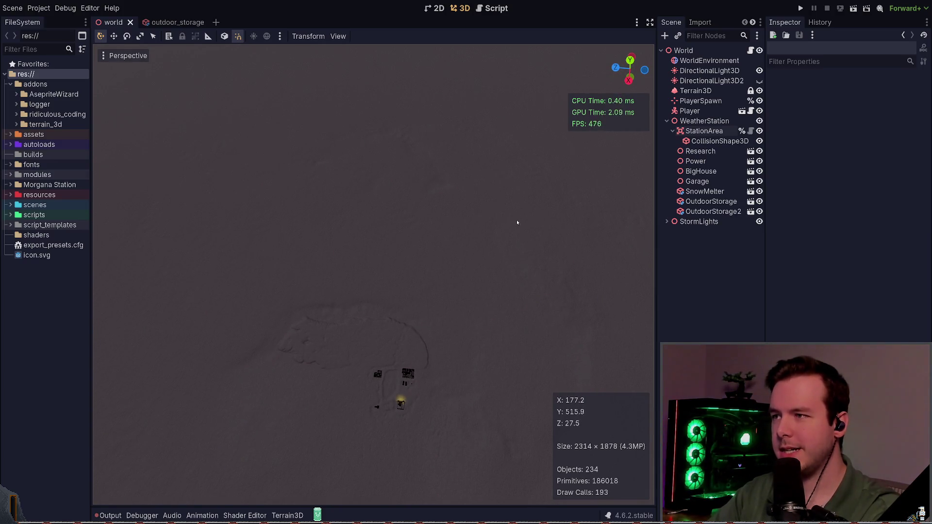
pyautogui.moveTo(517, 223)
pyautogui.mouseDown()
pyautogui.moveTo(544, 223)
pyautogui.moveTo(535, 195)
pyautogui.moveTo(351, 373)
pyautogui.mouseUp()
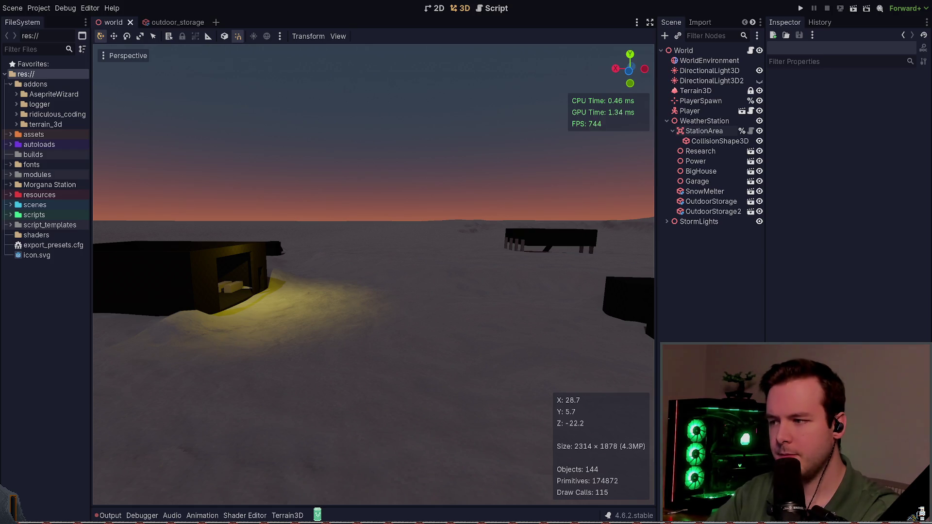
# Step: Fly the view around the weather station, then select the Terrain3D node in the Scene tree
pyautogui.moveTo(631, 295); pyautogui.dragTo(650, 287)
pyautogui.moveTo(301, 262)
pyautogui.mouseDown()
pyautogui.moveTo(357, 305)
pyautogui.moveTo(369, 296)
pyautogui.moveTo(325, 270)
pyautogui.moveTo(339, 277)
pyautogui.mouseUp()
pyautogui.scroll(-2, 325, 274)
pyautogui.scroll(5, 326, 275)
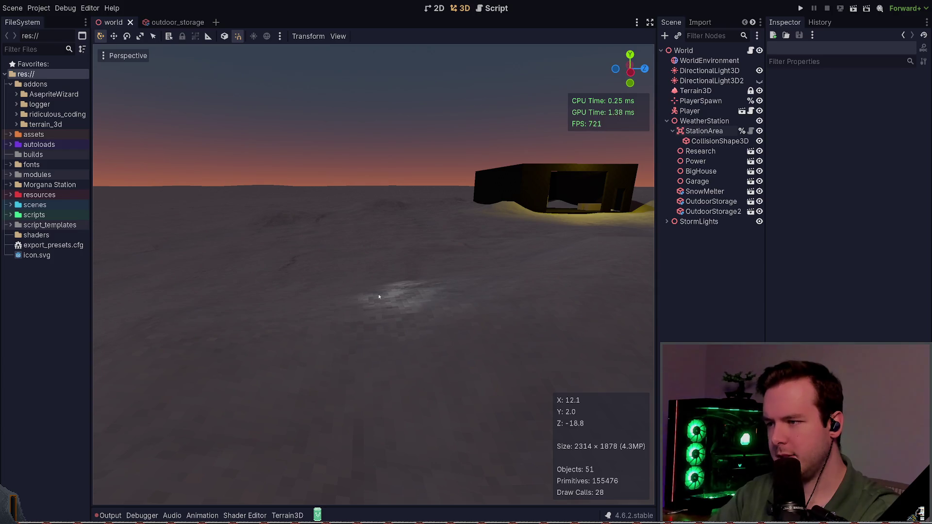
pyautogui.moveTo(381, 298); pyautogui.dragTo(359, 297)
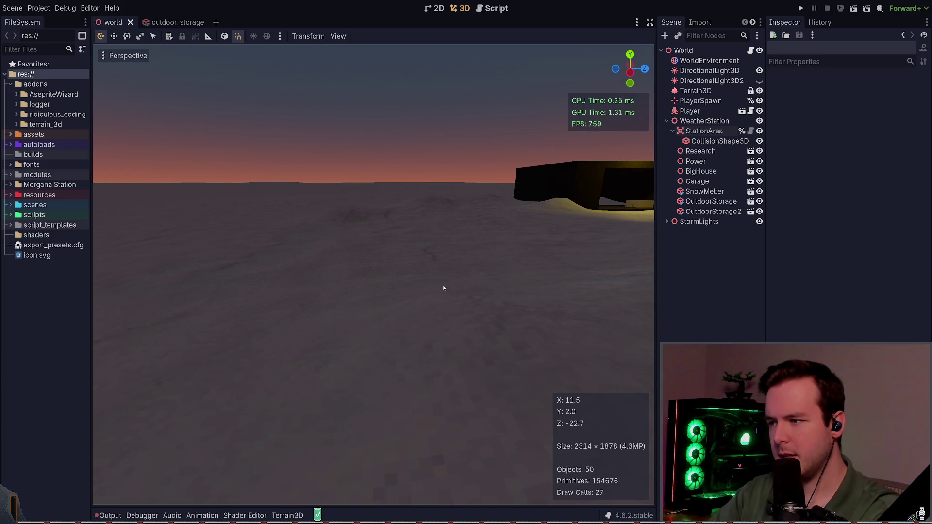
pyautogui.moveTo(474, 288)
pyautogui.mouseDown()
pyautogui.moveTo(462, 296)
pyautogui.moveTo(500, 299)
pyautogui.mouseUp()
pyautogui.moveTo(431, 245)
pyautogui.mouseDown()
pyautogui.moveTo(396, 248)
pyautogui.moveTo(432, 249)
pyautogui.mouseUp()
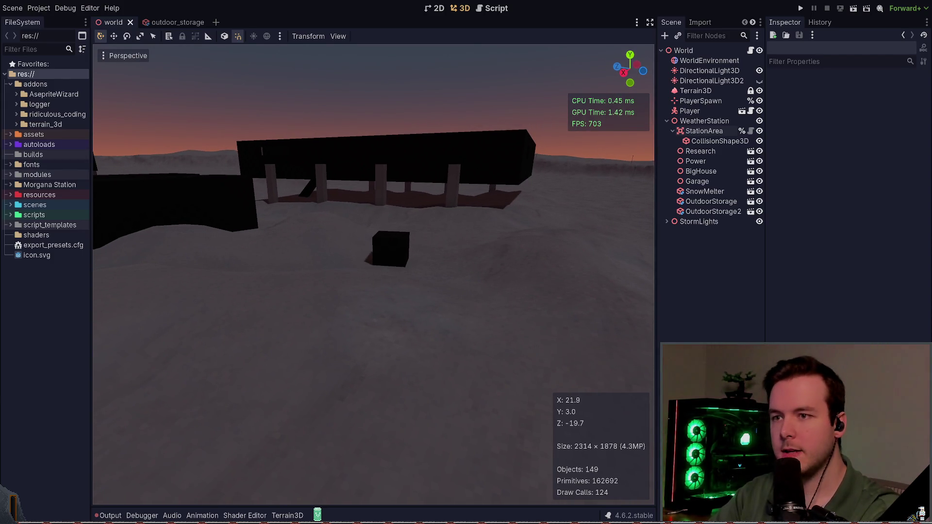
pyautogui.moveTo(475, 272); pyautogui.dragTo(451, 265)
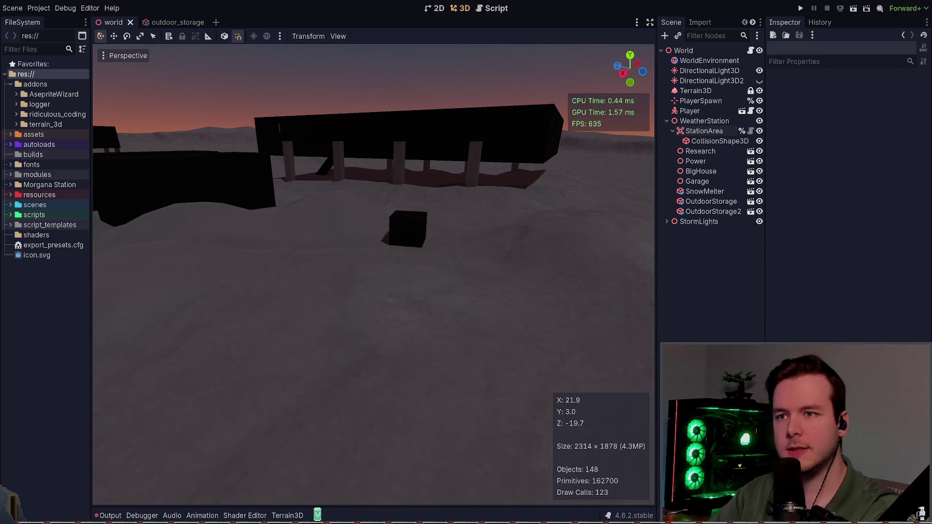
pyautogui.click(695, 91)
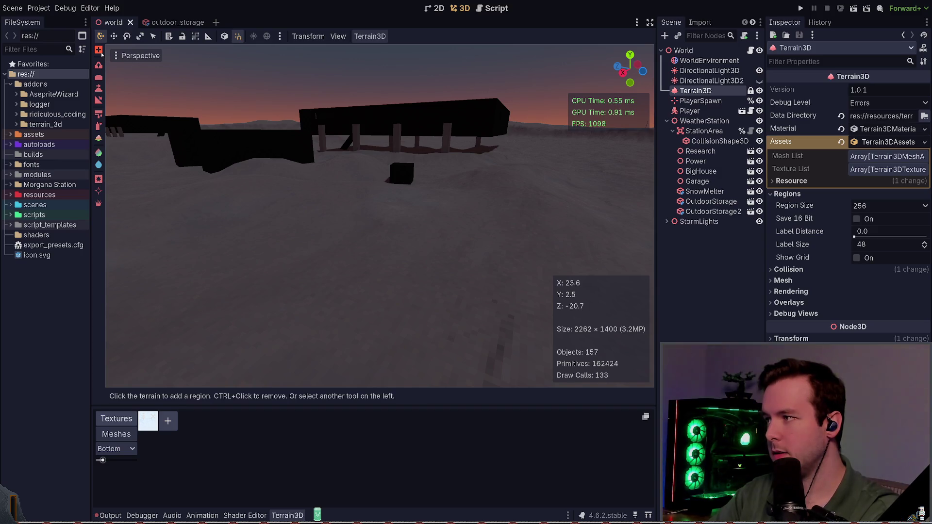
# Step: Expand and collapse the Terrain3D Regions, Collision and Rendering sections in the Inspector
pyautogui.click(812, 194)
pyautogui.click(812, 194)
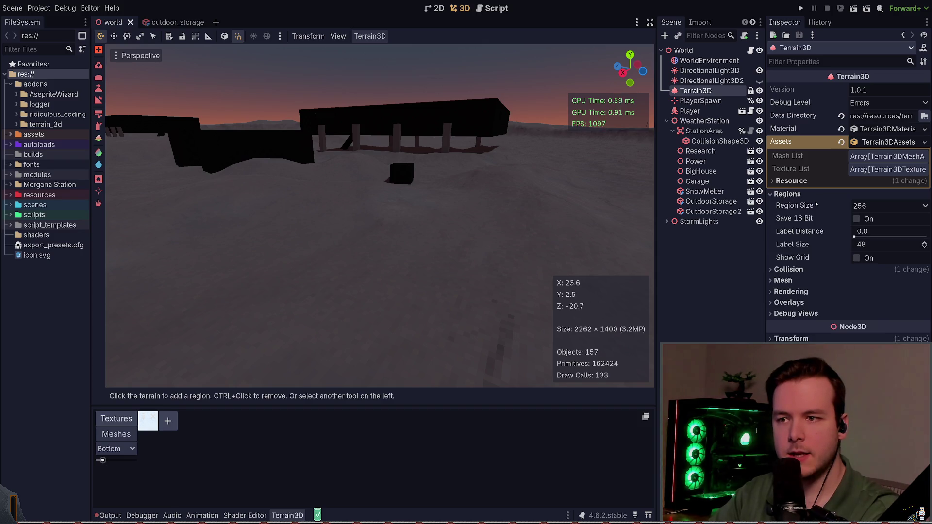
pyautogui.click(817, 193)
pyautogui.click(815, 204)
pyautogui.click(815, 204)
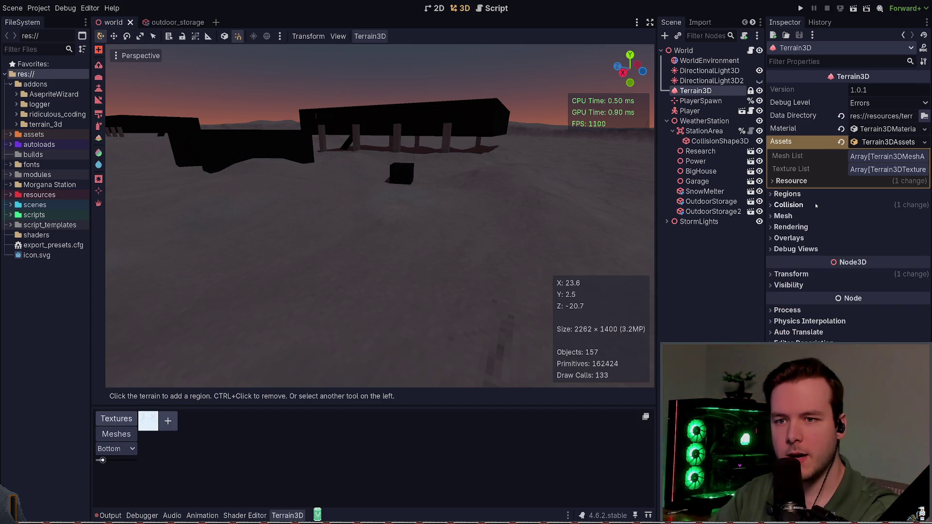
pyautogui.click(817, 227)
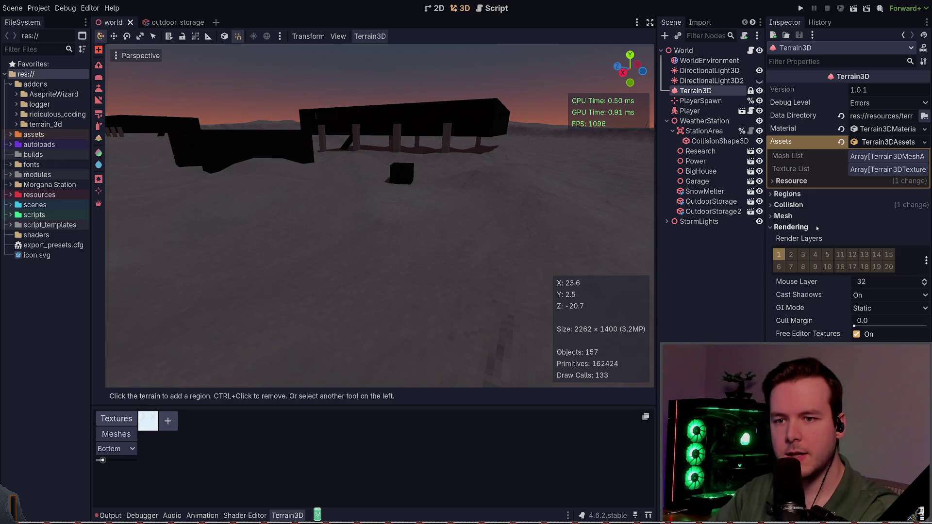
pyautogui.click(817, 227)
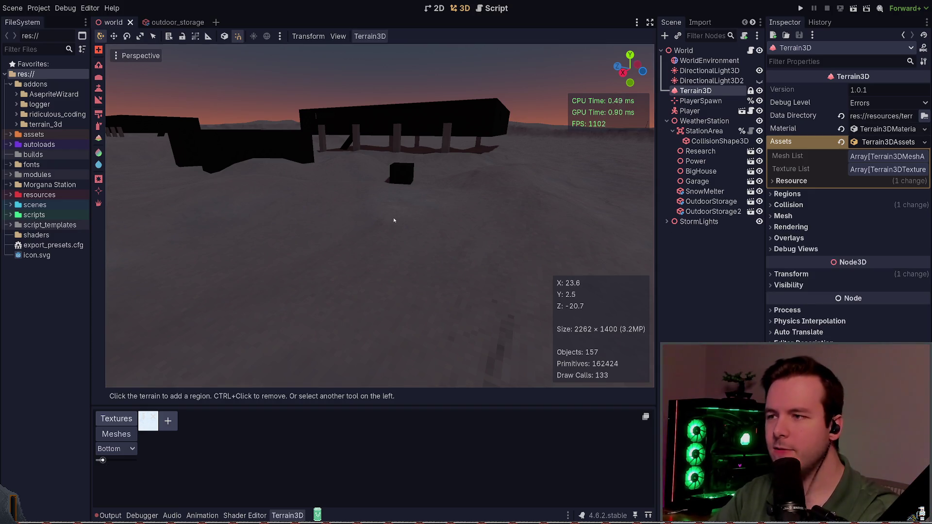
pyautogui.moveTo(416, 215); pyautogui.dragTo(401, 207)
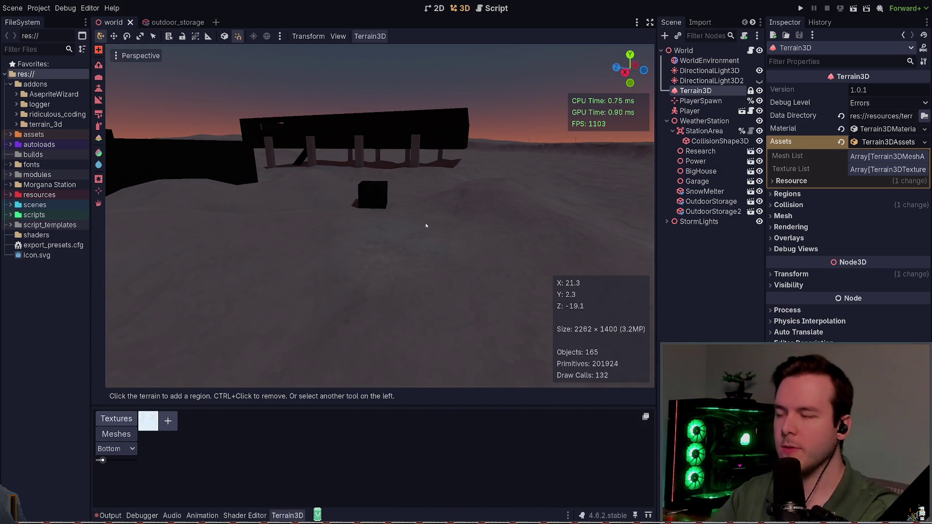
# Step: Try the texture paint and other brush tools, save the world scene, and show the Output log
pyautogui.click(99, 127)
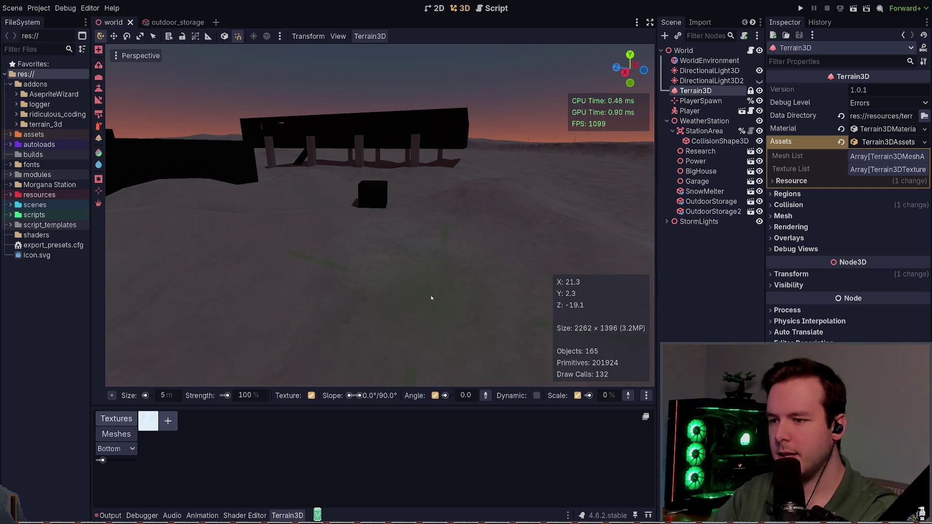
pyautogui.press('ctrl')
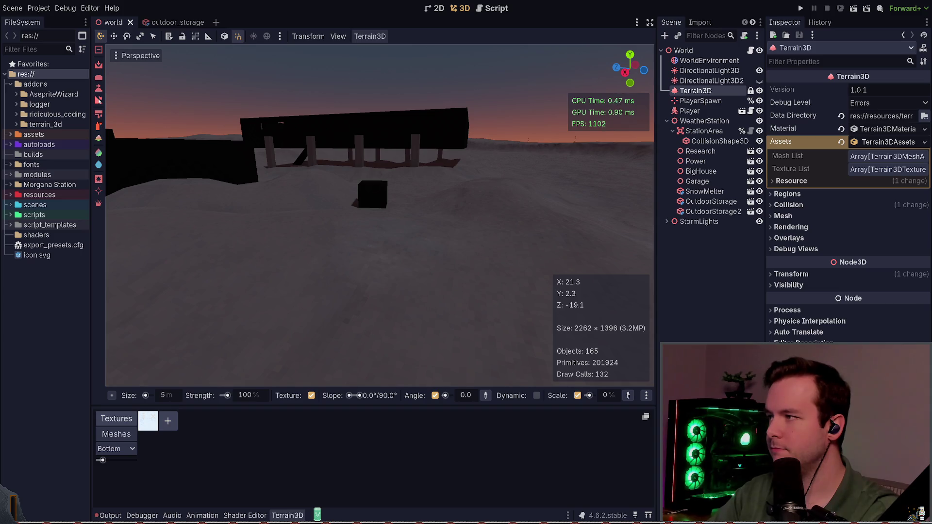
pyautogui.click(99, 139)
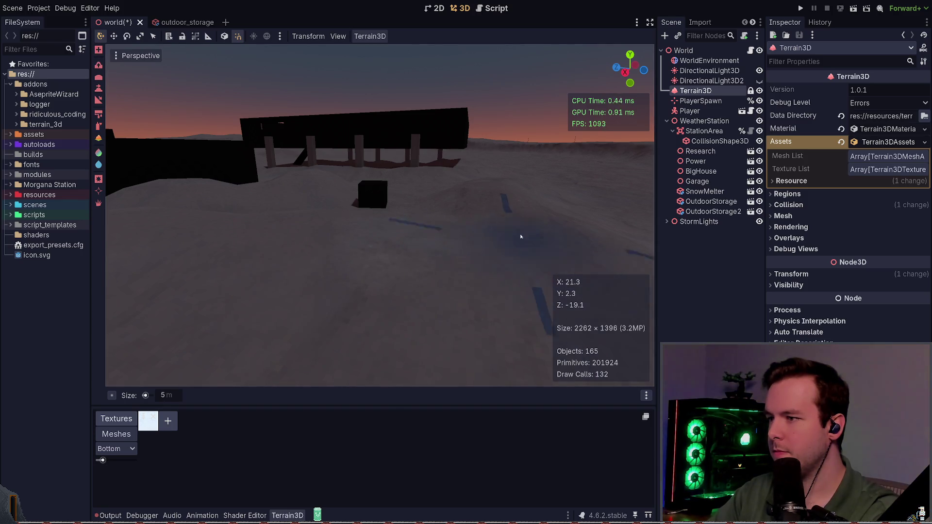
pyautogui.hotkey('ctrl', 's')
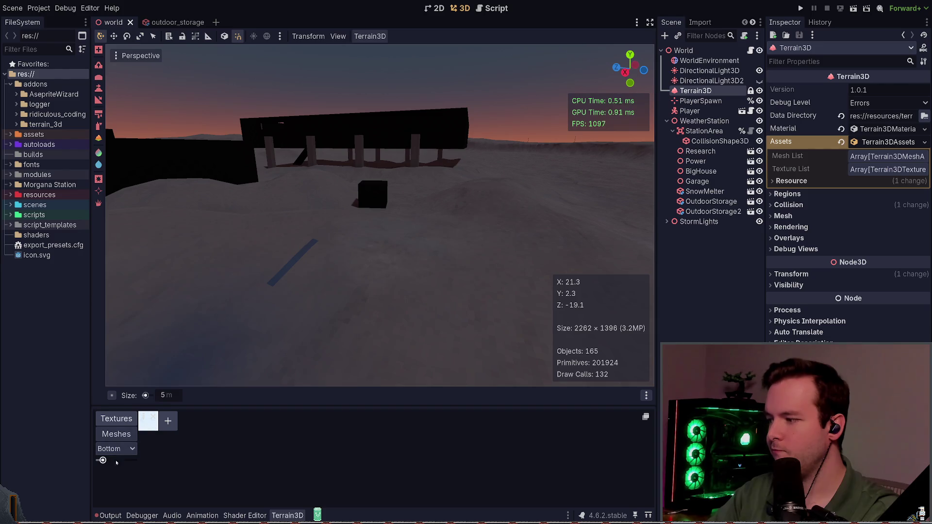
pyautogui.hotkey('alt', 'o')
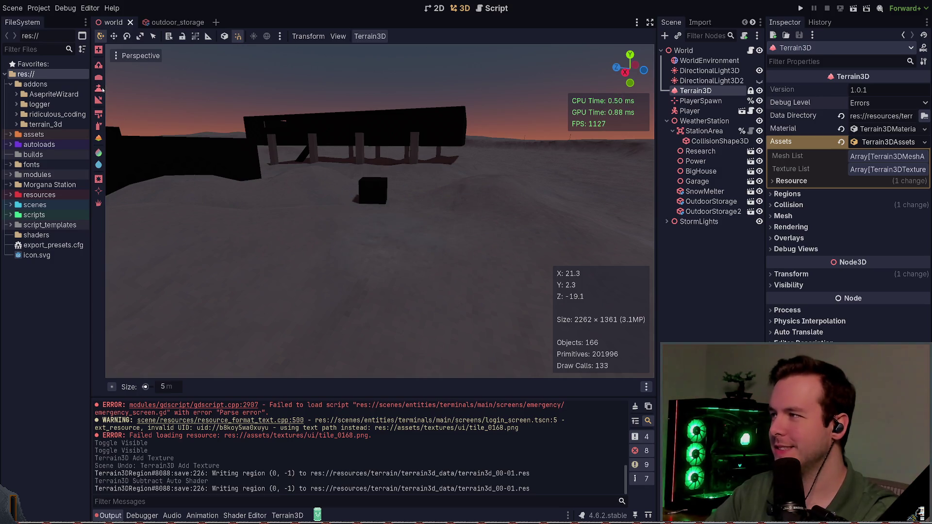
# Step: Paint a raise-height brush stroke on the terrain and undo it
pyautogui.click(99, 100)
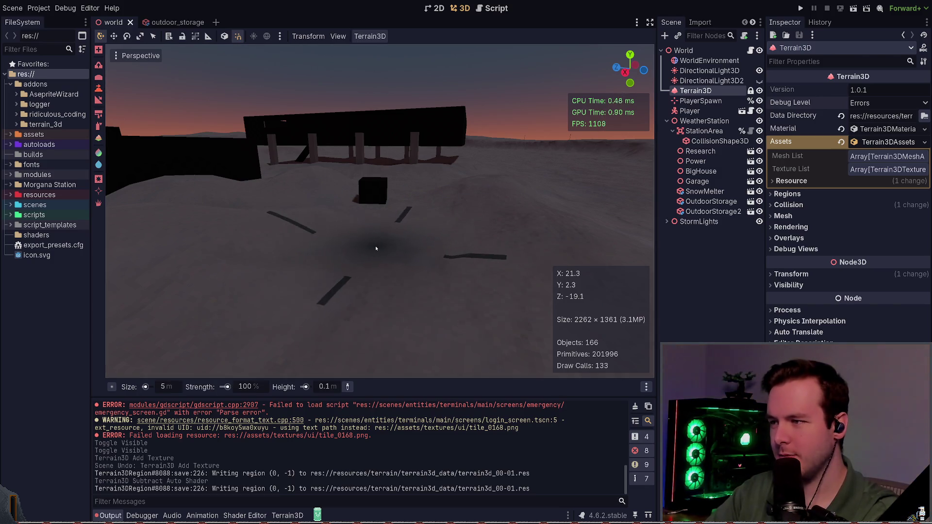
pyautogui.moveTo(374, 245); pyautogui.dragTo(499, 280)
pyautogui.hotkey('ctrl', 'z')
pyautogui.moveTo(409, 264)
pyautogui.mouseDown()
pyautogui.moveTo(384, 260)
pyautogui.moveTo(429, 275)
pyautogui.mouseUp()
# Step: Compare DirectionalLight3D and DirectionalLight3D2 visibility, leave the first light on, and save the scene
pyautogui.click(760, 80)
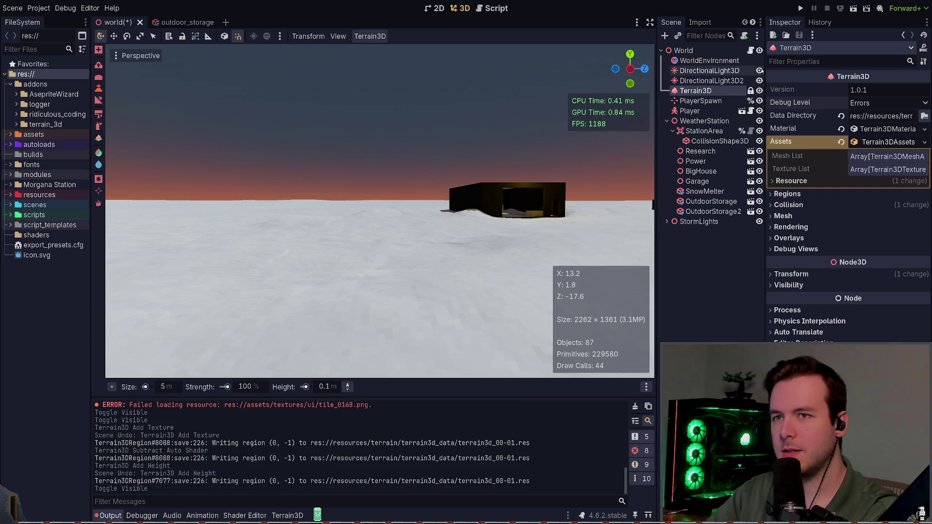
pyautogui.click(759, 70)
pyautogui.click(759, 81)
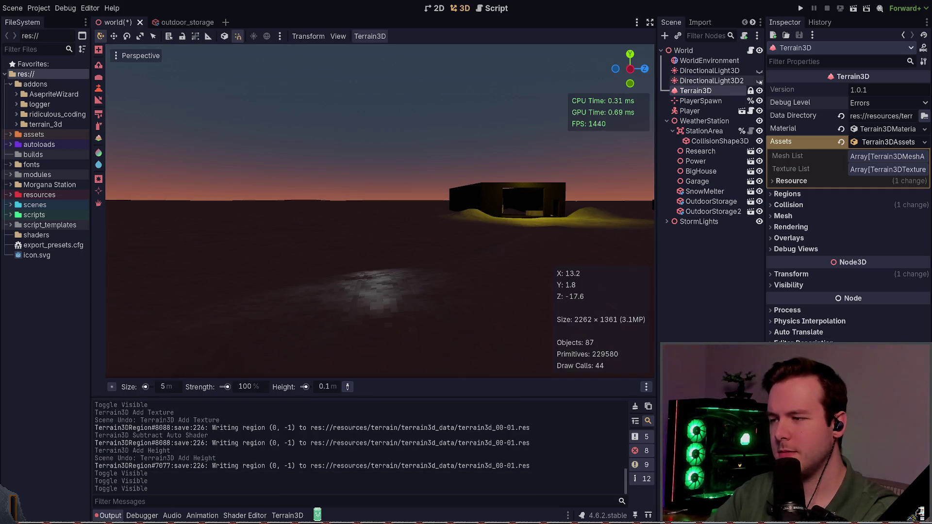
pyautogui.scroll(2, 568, 163)
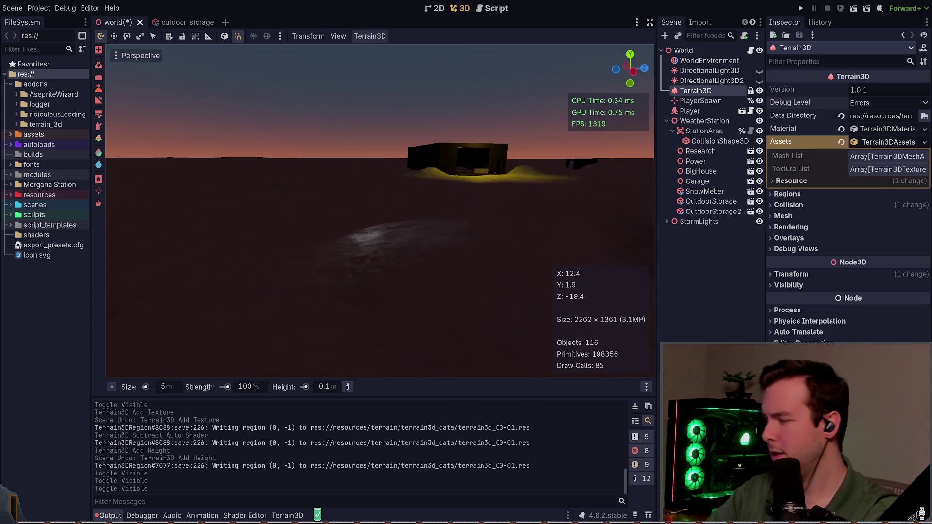
pyautogui.click(760, 80)
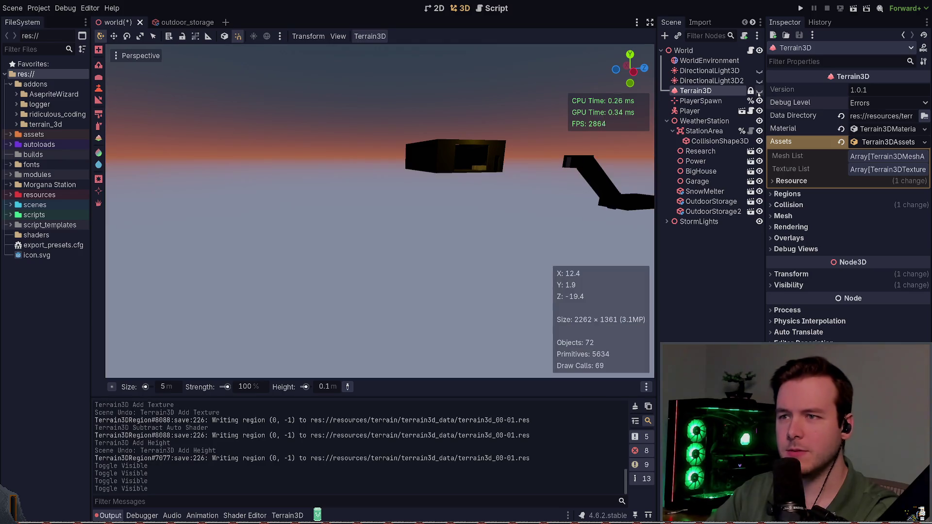
pyautogui.click(760, 81)
pyautogui.click(759, 81)
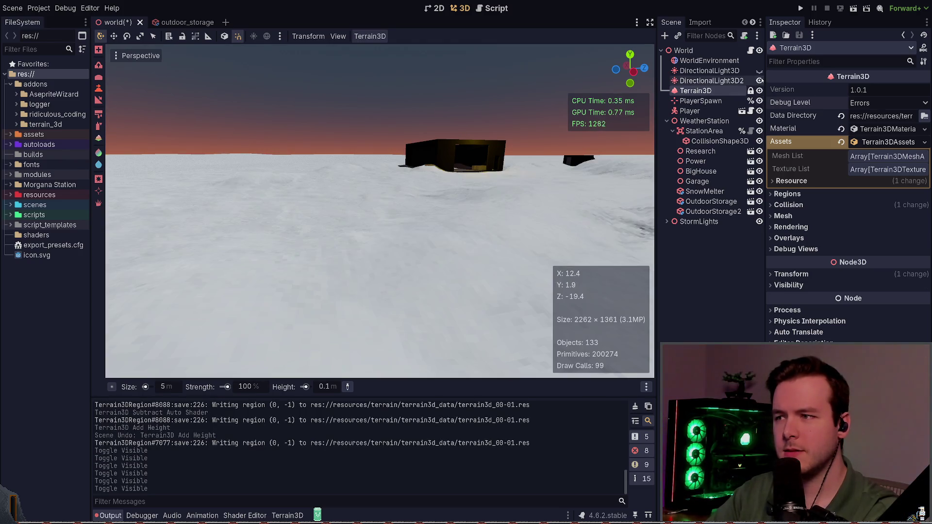
pyautogui.click(760, 80)
pyautogui.click(760, 71)
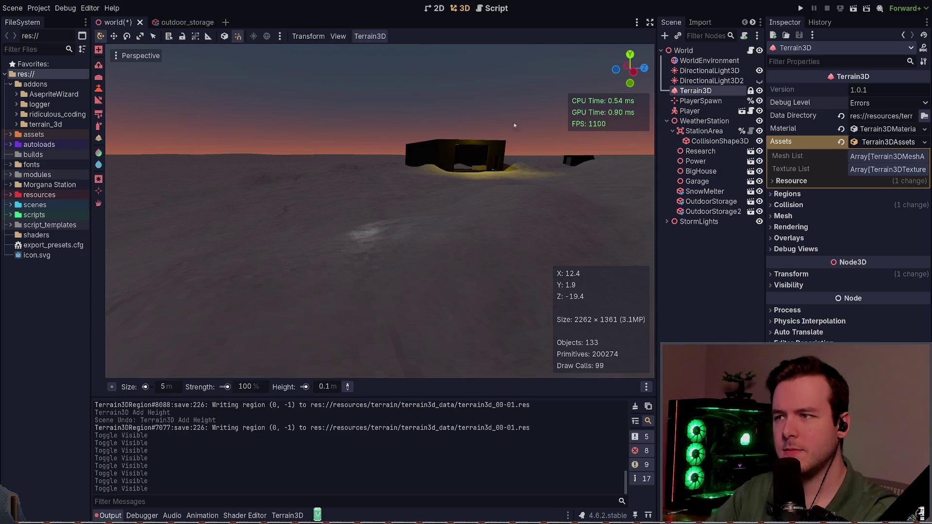
pyautogui.moveTo(379, 211)
pyautogui.mouseDown()
pyautogui.moveTo(359, 211)
pyautogui.moveTo(388, 211)
pyautogui.mouseUp()
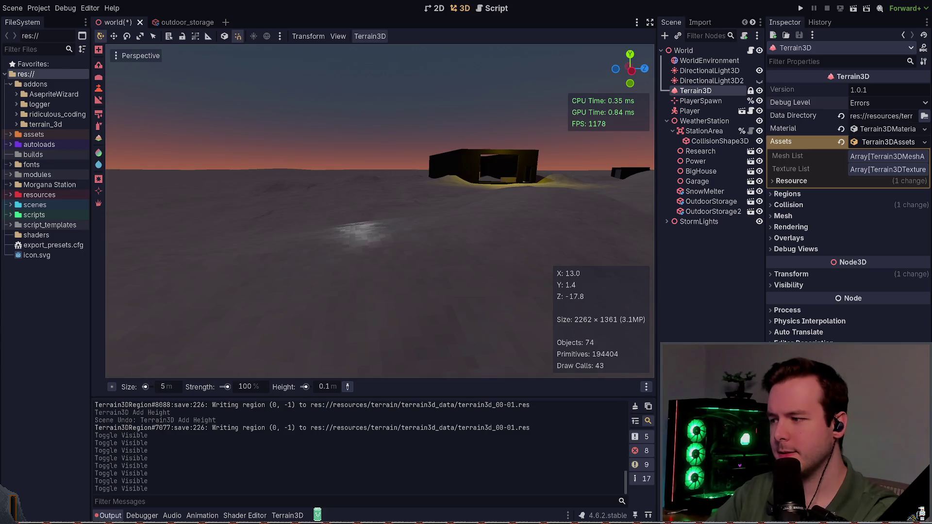
pyautogui.hotkey('ctrl', 's')
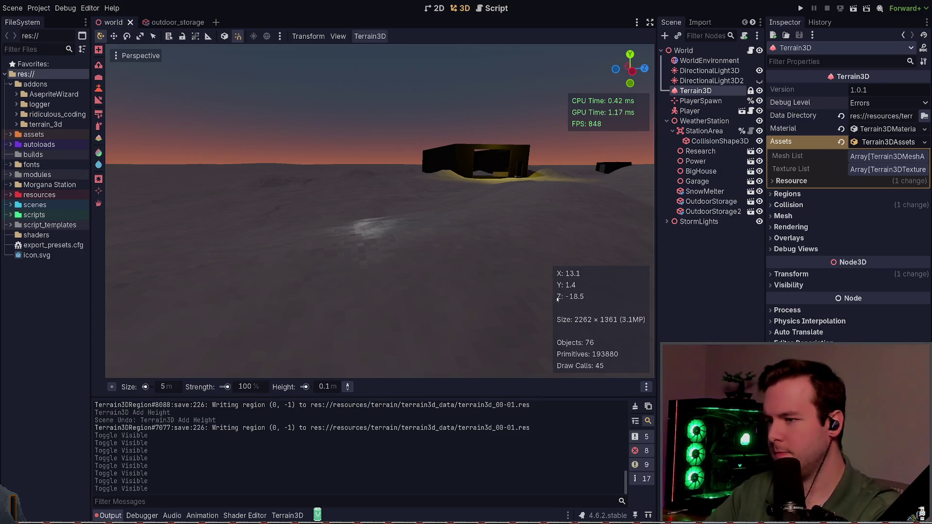
pyautogui.click(443, 291)
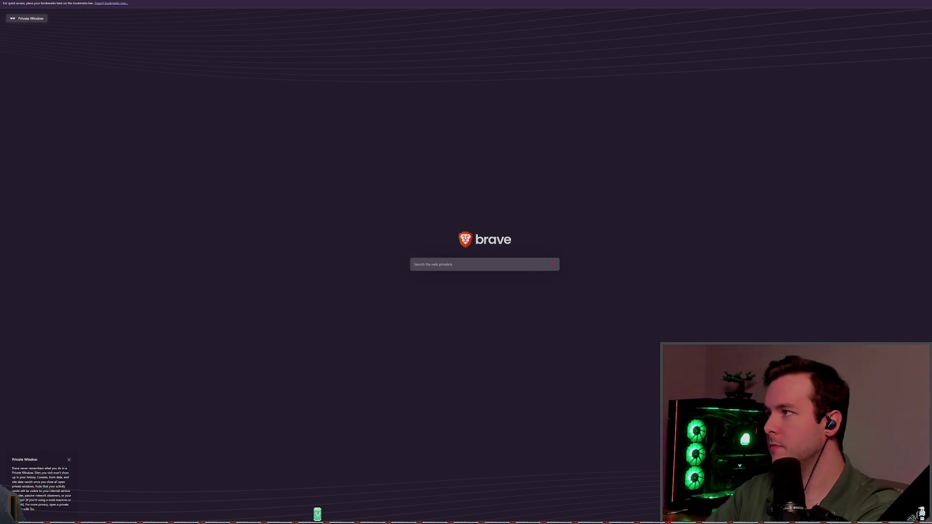
# Step: Search for 'terrain3d godot docs' and open the Terrain3D GitHub repository result
pyautogui.write('terrain3d godot docs')
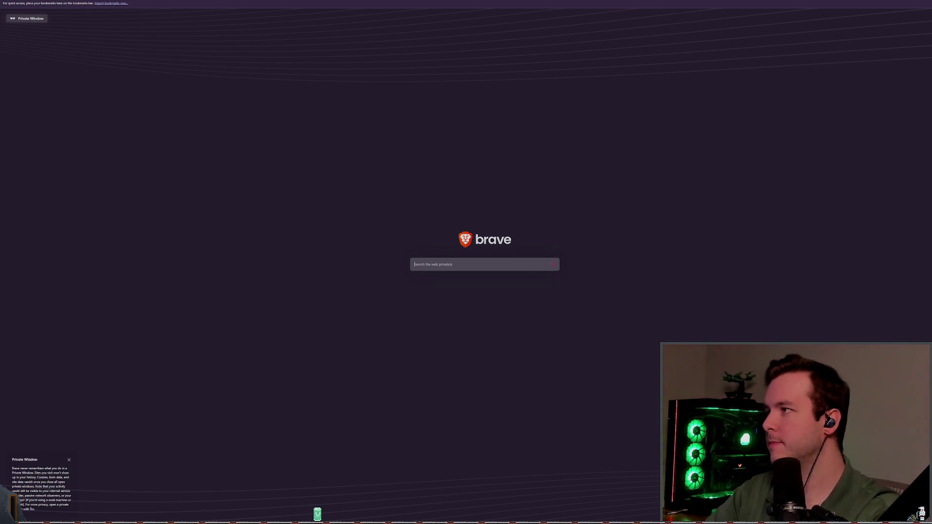
pyautogui.press('Return')
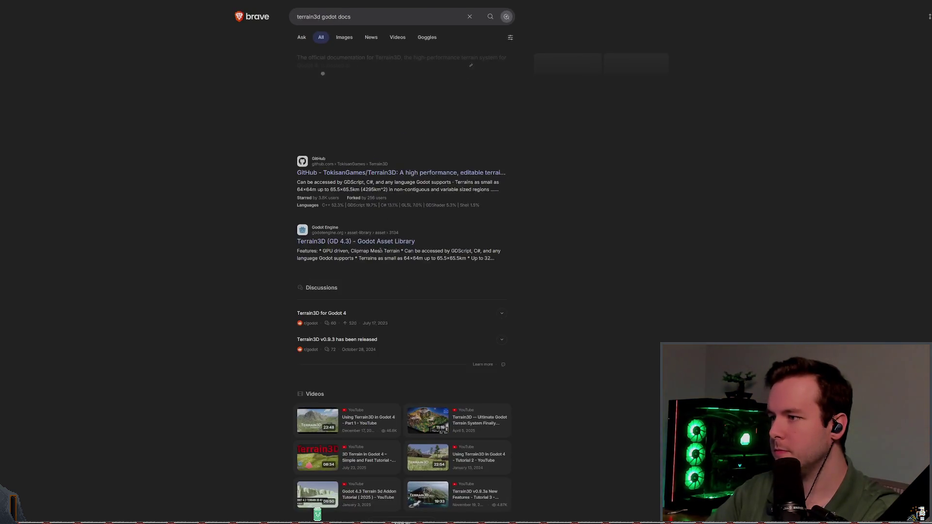
pyautogui.hotkey('ctrl', '0')
pyautogui.click(230, 227)
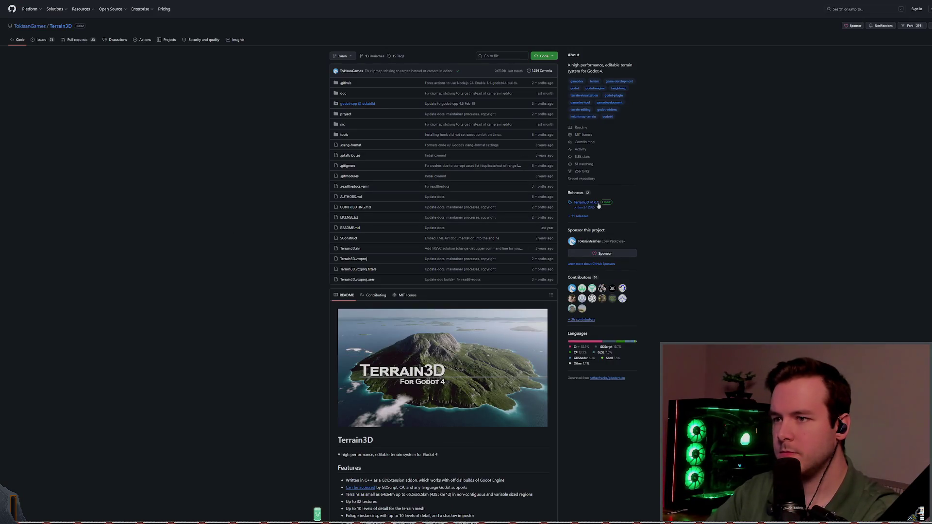
# Step: Scroll the README and open the Terrain3D Introduction documentation page, zoomed in
pyautogui.scroll(-5, 638, 209)
pyautogui.hotkey('ctrl', '+')
pyautogui.hotkey('ctrl', '+')
pyautogui.hotkey('ctrl', '+')
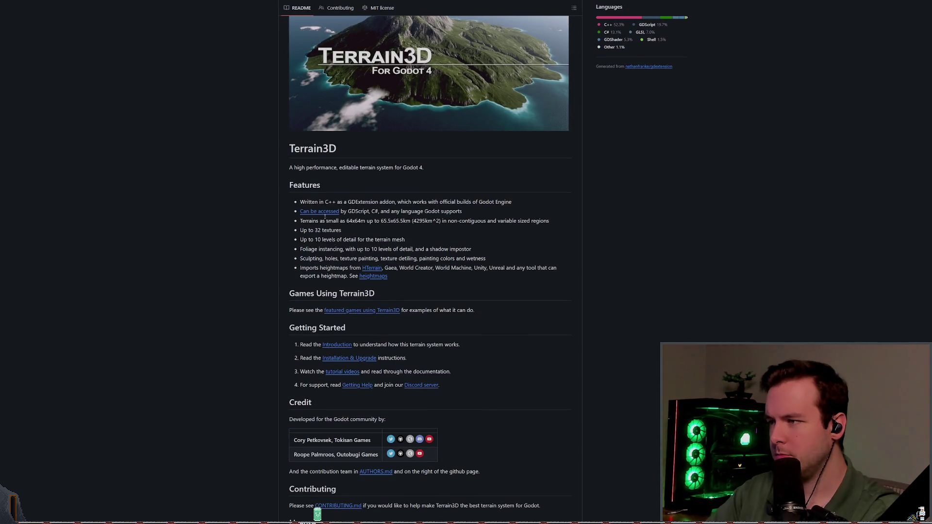
pyautogui.scroll(-1, 364, 316)
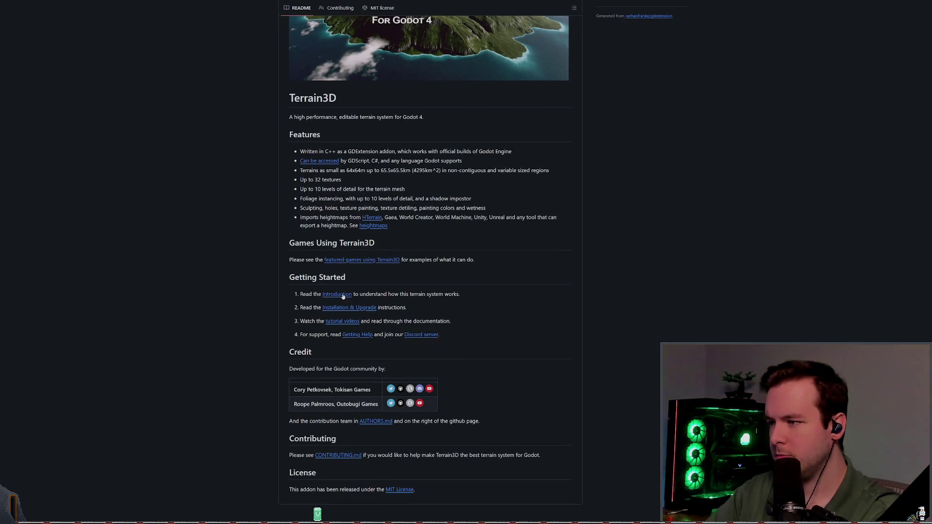
pyautogui.click(343, 295)
pyautogui.hotkey('ctrl', '+')
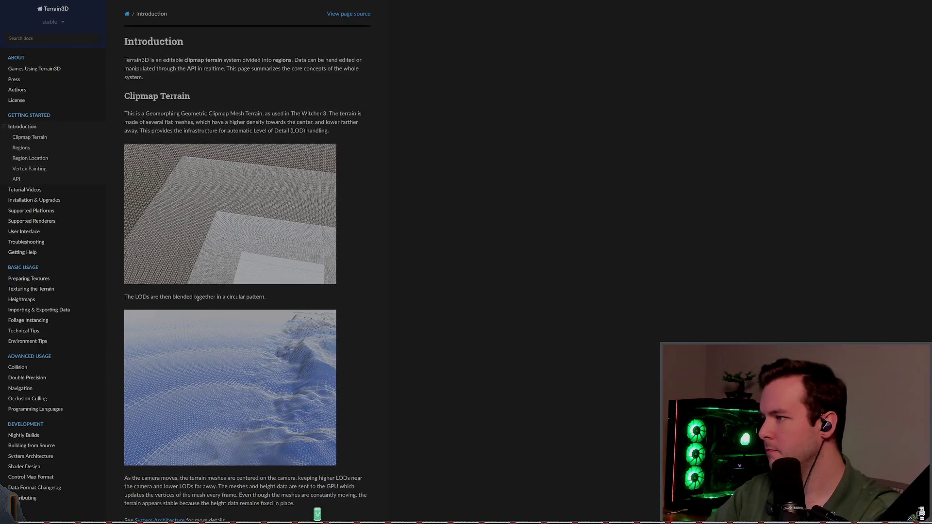
pyautogui.hotkey('ctrl', '-')
pyautogui.scroll(-2, 104, 249)
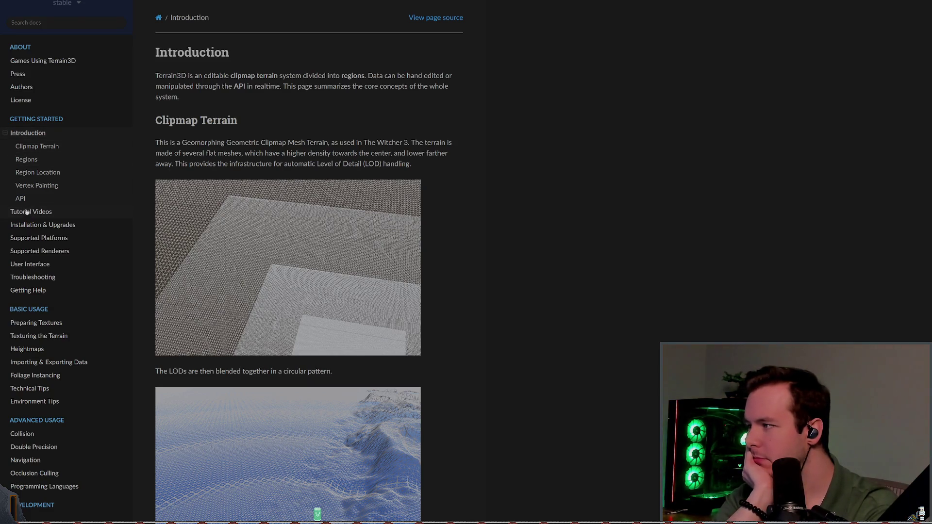
pyautogui.scroll(-3, 49, 248)
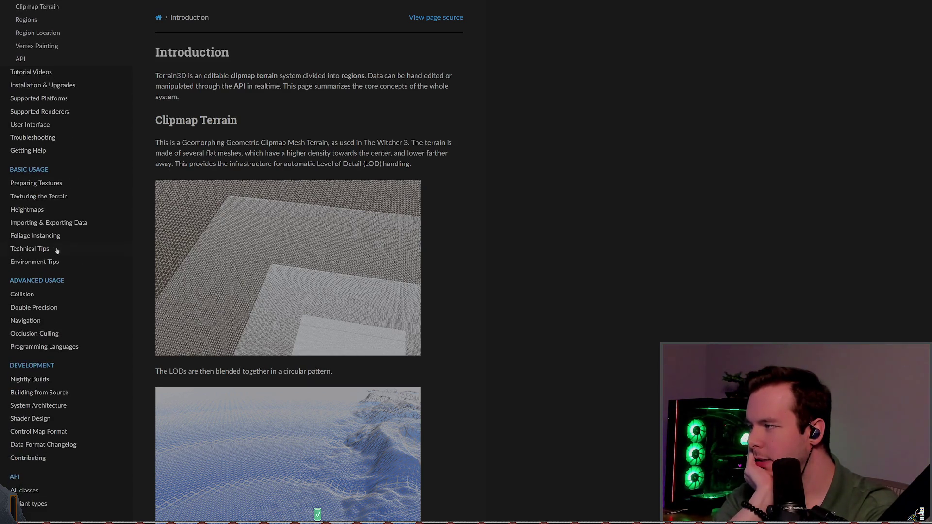
pyautogui.scroll(-1, 94, 216)
pyautogui.scroll(-2, 165, 261)
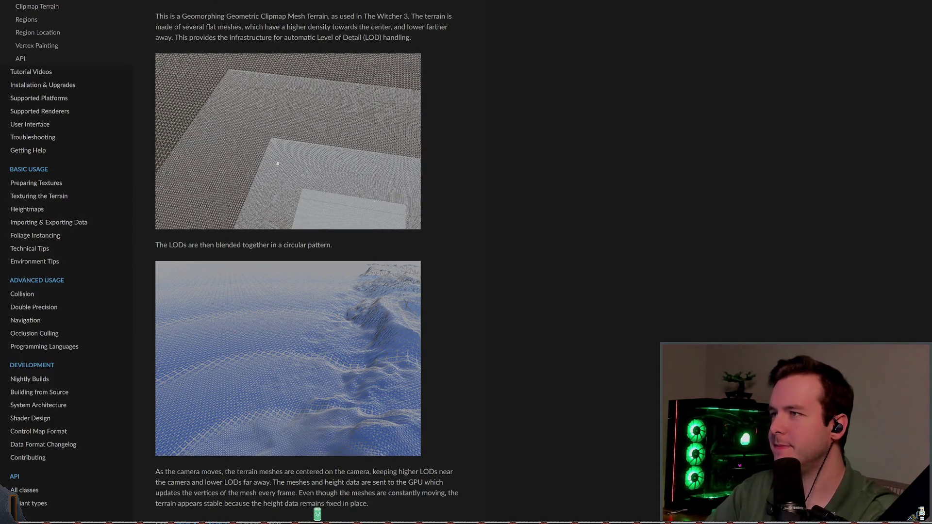
pyautogui.scroll(1, 278, 169)
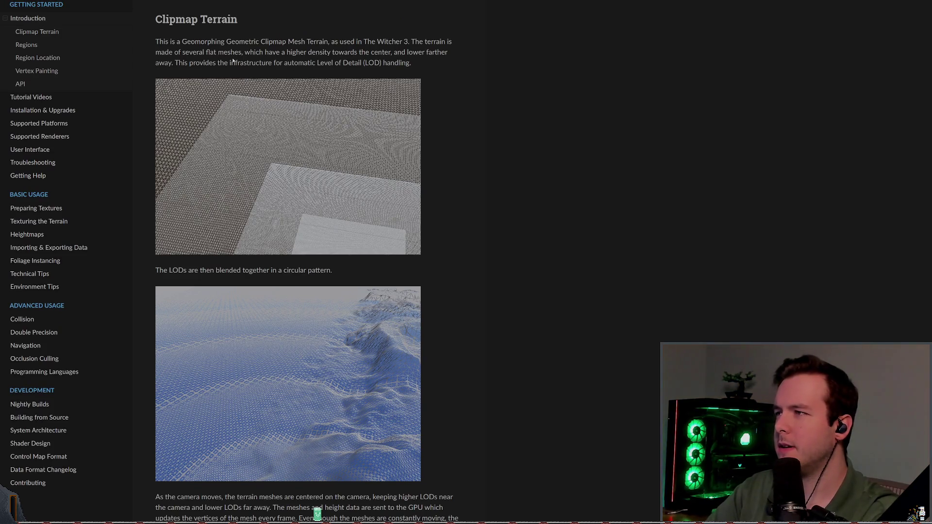
pyautogui.doubleClick(419, 42)
pyautogui.click(419, 42)
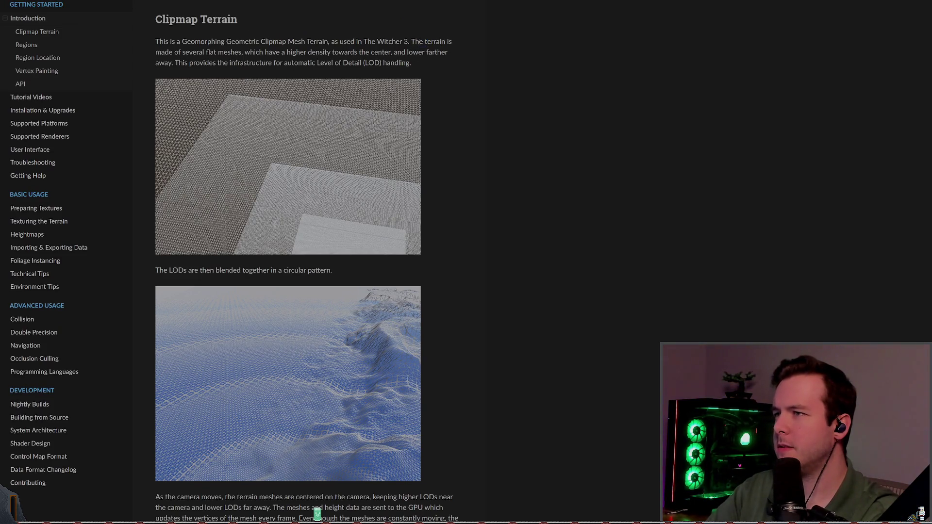
pyautogui.moveTo(412, 42); pyautogui.dragTo(420, 63)
pyautogui.click(421, 66)
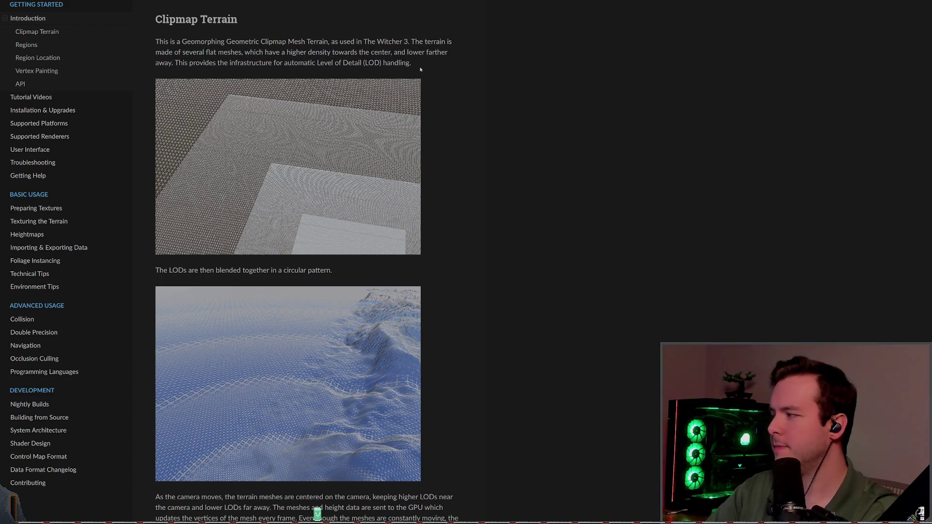
pyautogui.moveTo(414, 42); pyautogui.dragTo(416, 62)
pyautogui.click(433, 94)
pyautogui.scroll(-3, 319, 171)
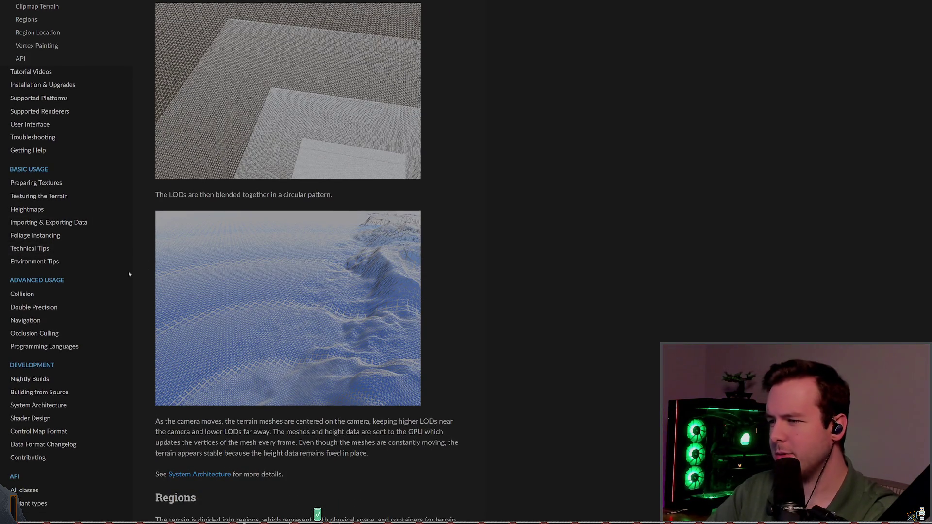
pyautogui.scroll(-1, 275, 307)
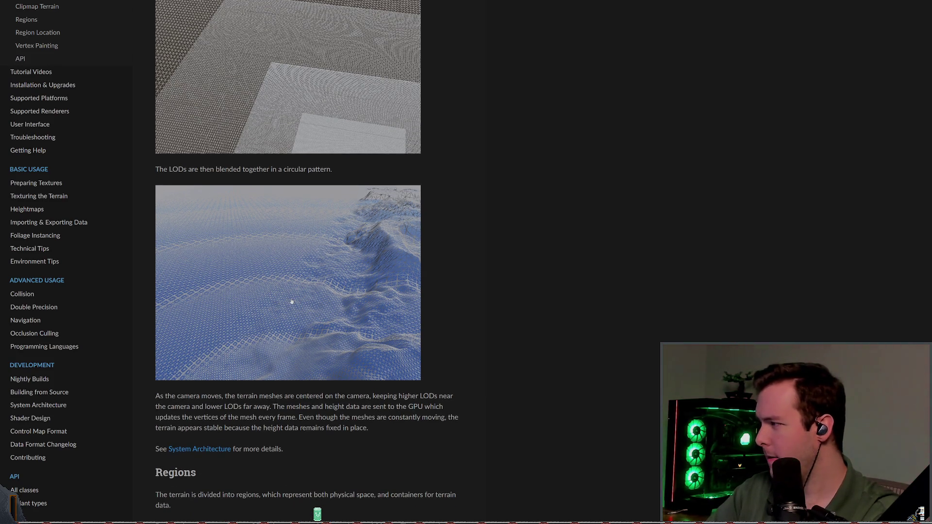
pyautogui.click(65, 187)
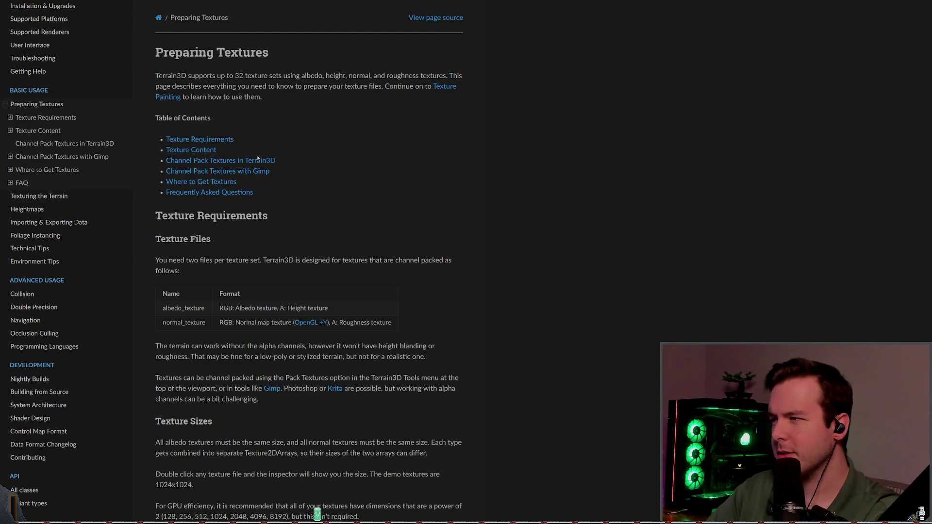
# Step: Read the Preparing Textures page's Compression Format and Texture Content sections, then go to Texturing the Terrain
pyautogui.scroll(-10, 239, 174)
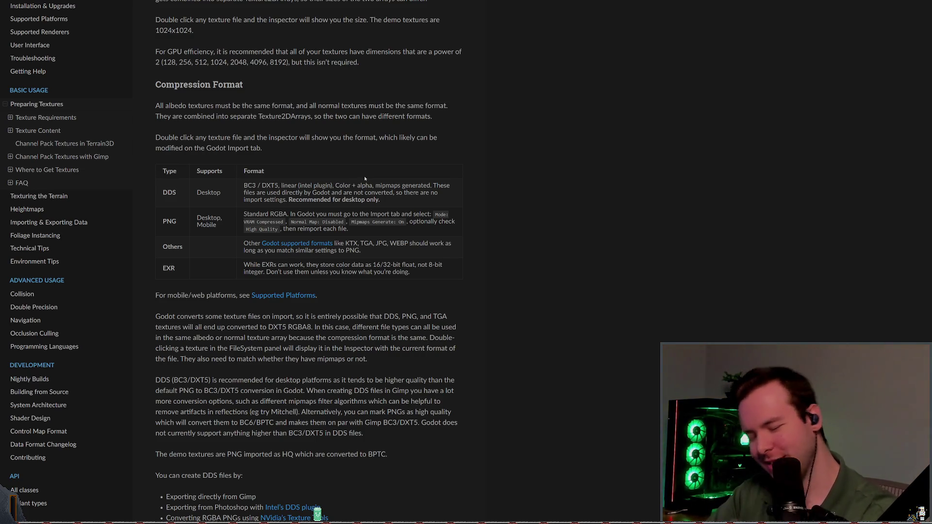
pyautogui.scroll(-5, 464, 291)
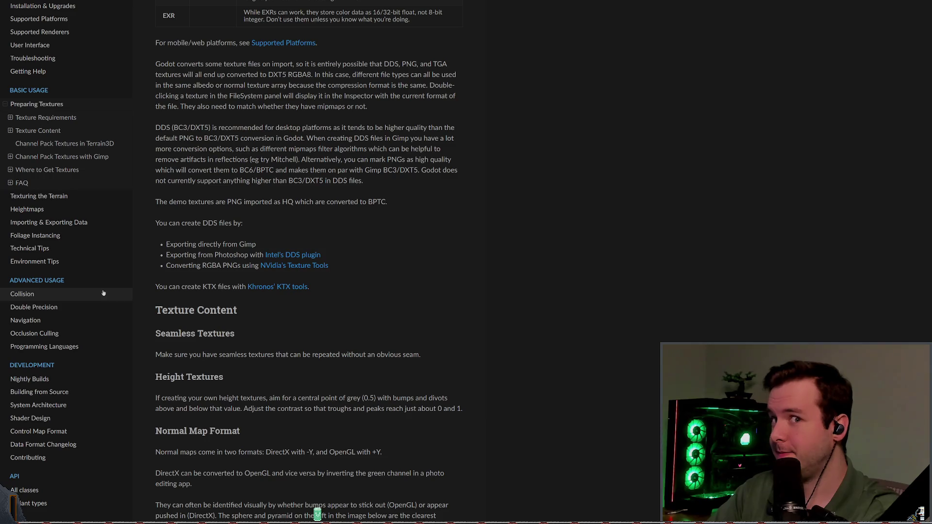
pyautogui.click(41, 196)
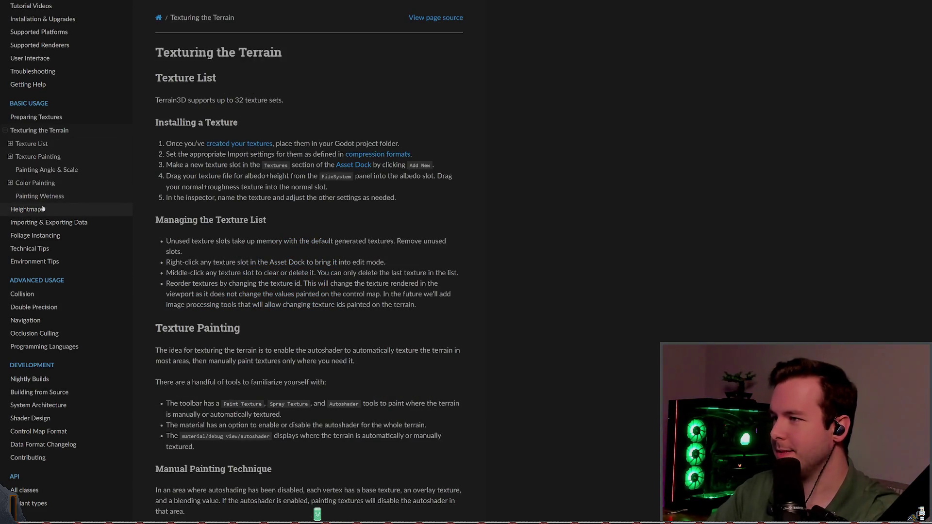
# Step: Read the Texturing the Terrain page down to its bottom, then return to the Godot editor
pyautogui.scroll(-2, 295, 258)
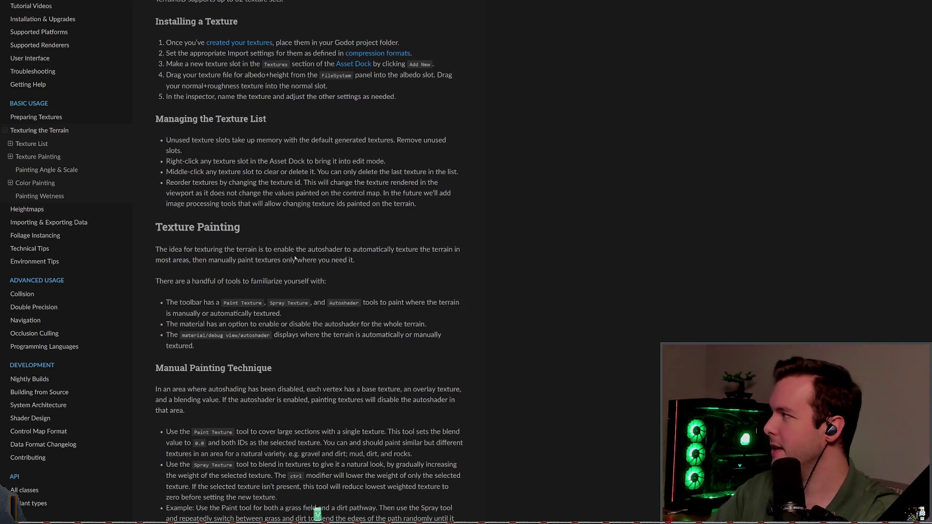
pyautogui.scroll(-4, 318, 258)
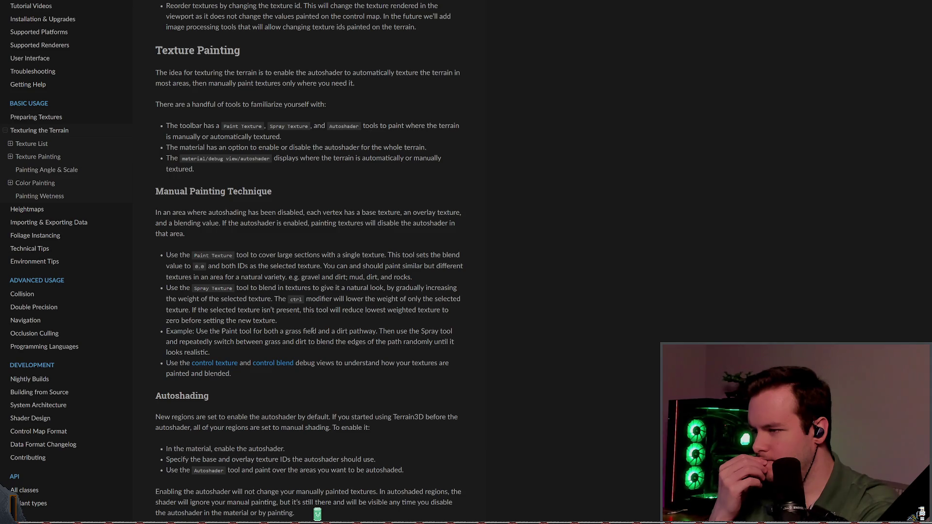
pyautogui.scroll(-3, 329, 294)
pyautogui.scroll(-5, 260, 296)
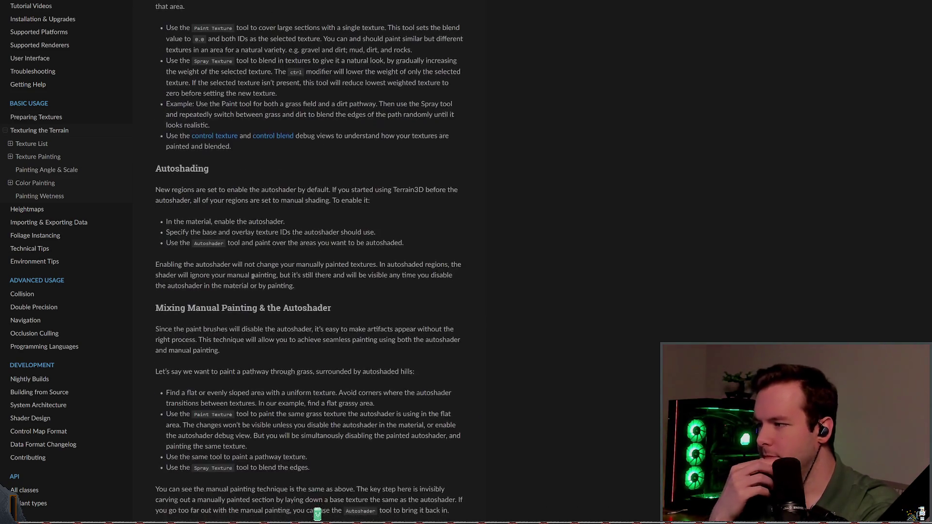
pyautogui.scroll(-3, 272, 232)
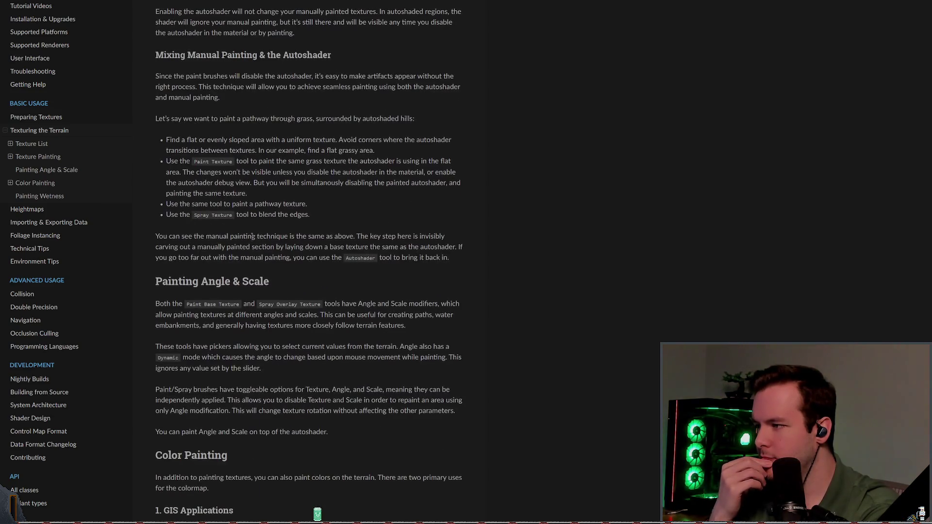
pyautogui.scroll(-2, 257, 236)
pyautogui.scroll(-1, 303, 189)
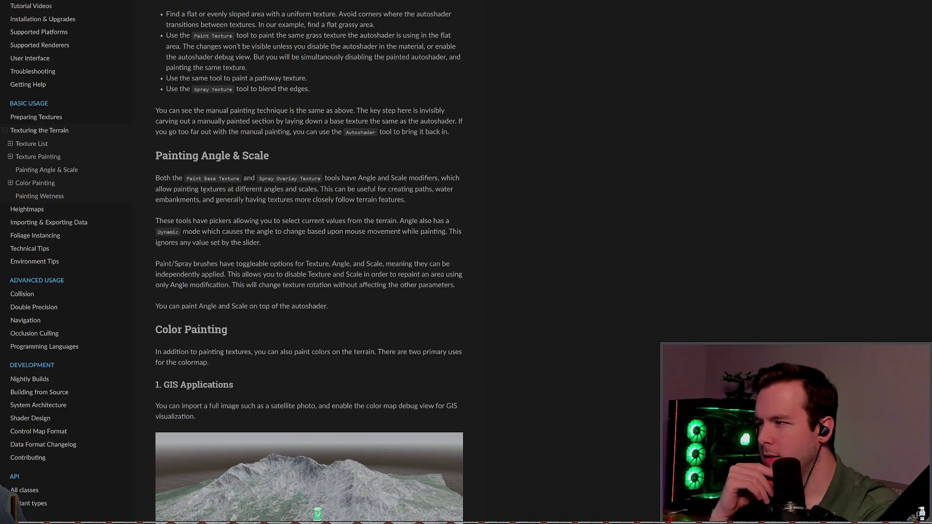
pyautogui.scroll(-2, 251, 189)
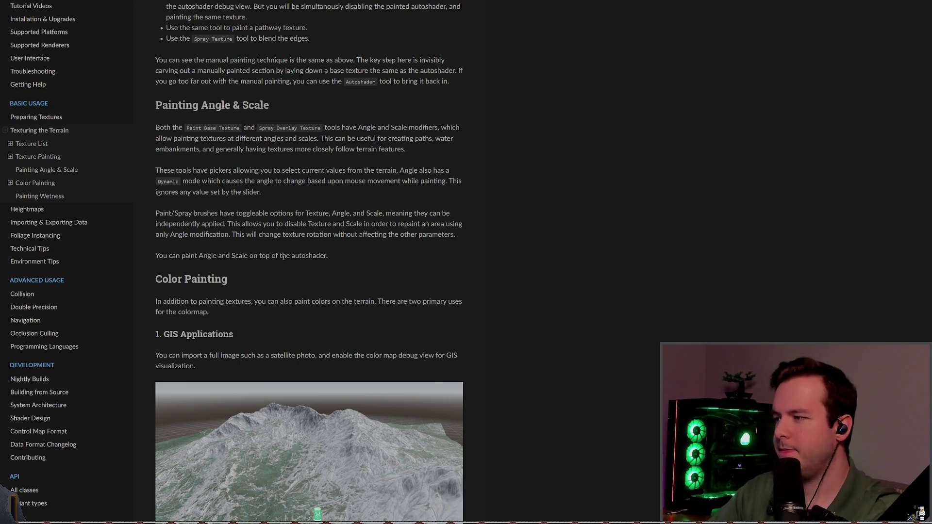
pyautogui.scroll(-2, 273, 256)
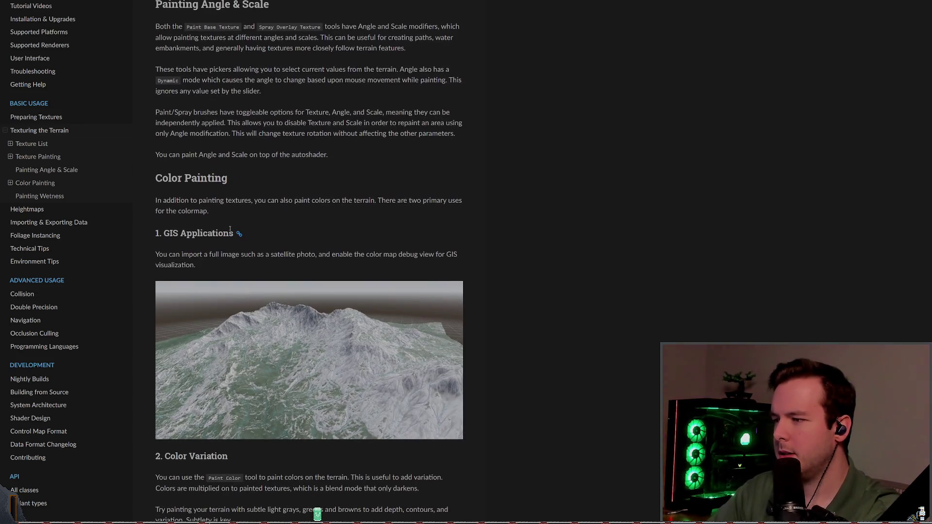
pyautogui.scroll(-2, 237, 233)
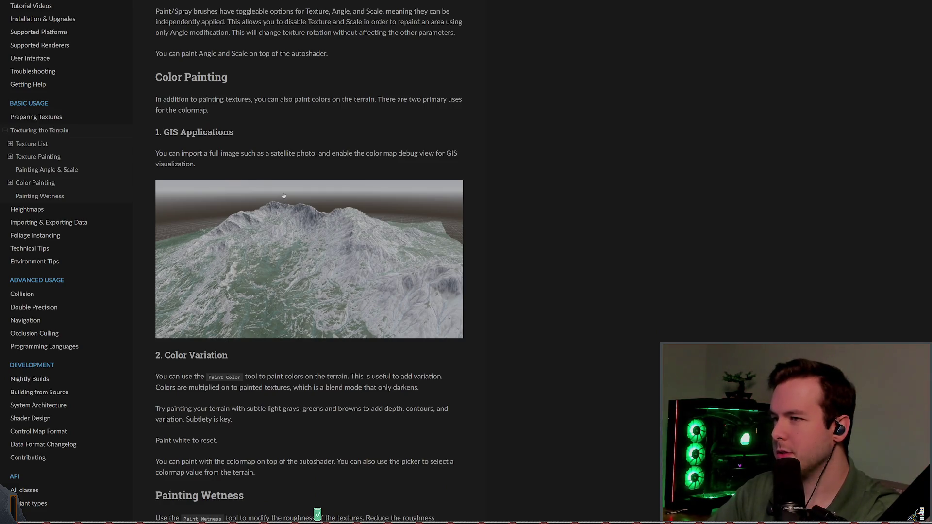
pyautogui.scroll(-4, 289, 221)
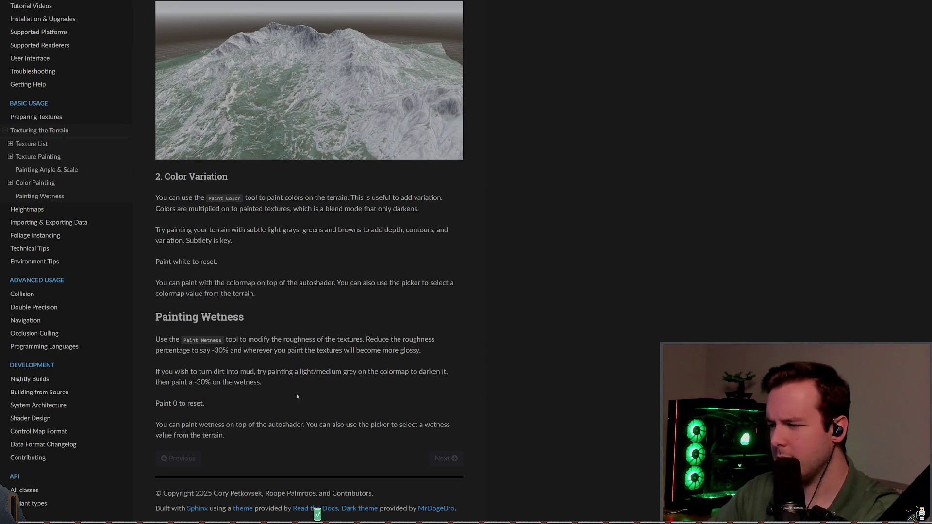
pyautogui.hotkey('alt', 'Tab')
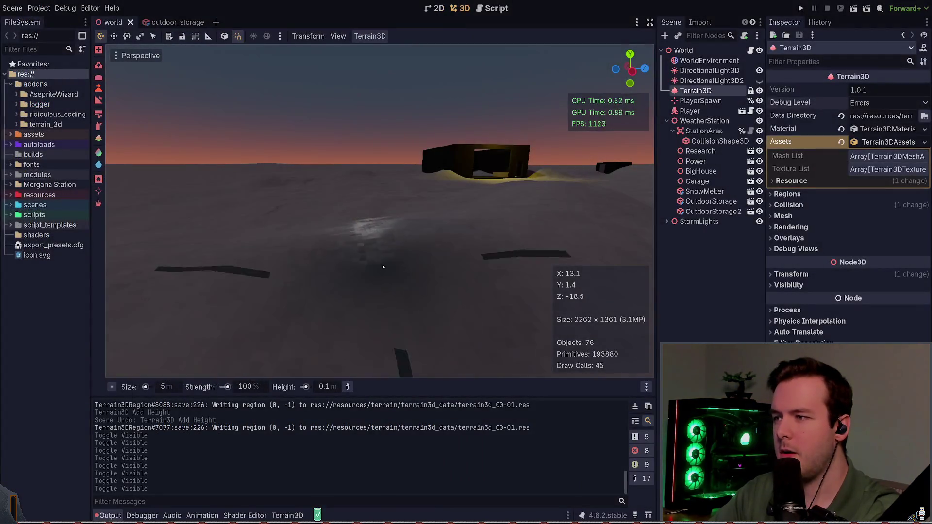
# Step: Turn the view toward the station and paint -42% roughness along the lower-left terrain path
pyautogui.moveTo(112, 299)
pyautogui.mouseDown()
pyautogui.moveTo(88, 274)
pyautogui.moveTo(367, 246)
pyautogui.mouseUp()
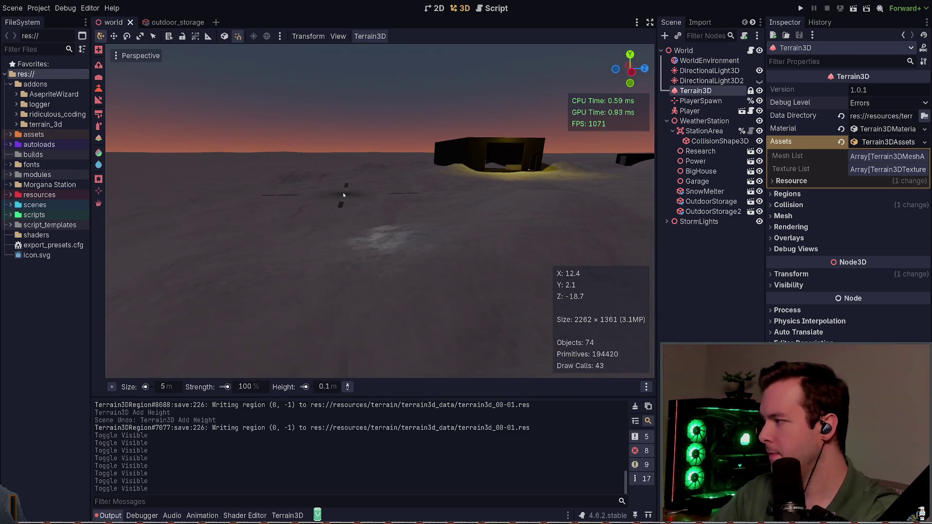
pyautogui.moveTo(343, 195)
pyautogui.mouseDown()
pyautogui.moveTo(308, 165)
pyautogui.moveTo(421, 266)
pyautogui.mouseUp()
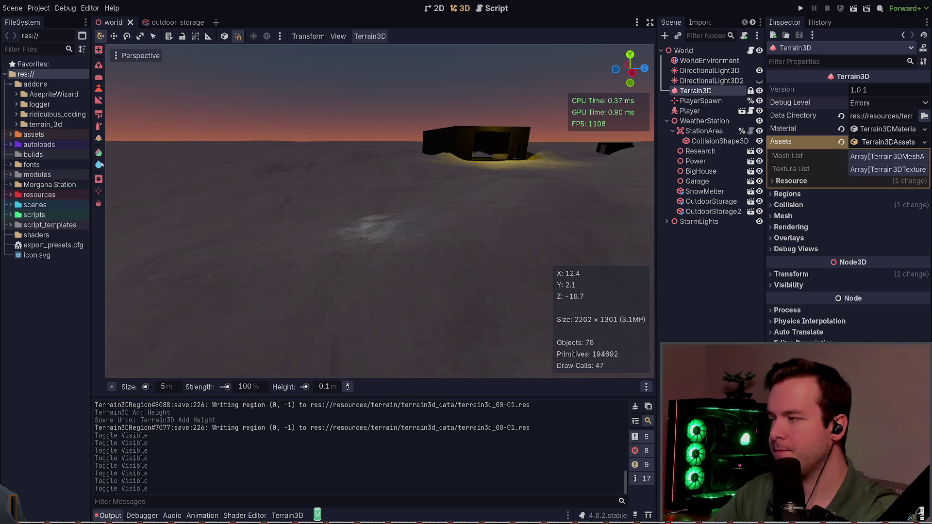
pyautogui.click(98, 165)
pyautogui.moveTo(368, 256)
pyautogui.mouseDown()
pyautogui.moveTo(147, 388)
pyautogui.moveTo(327, 275)
pyautogui.moveTo(238, 386)
pyautogui.mouseUp()
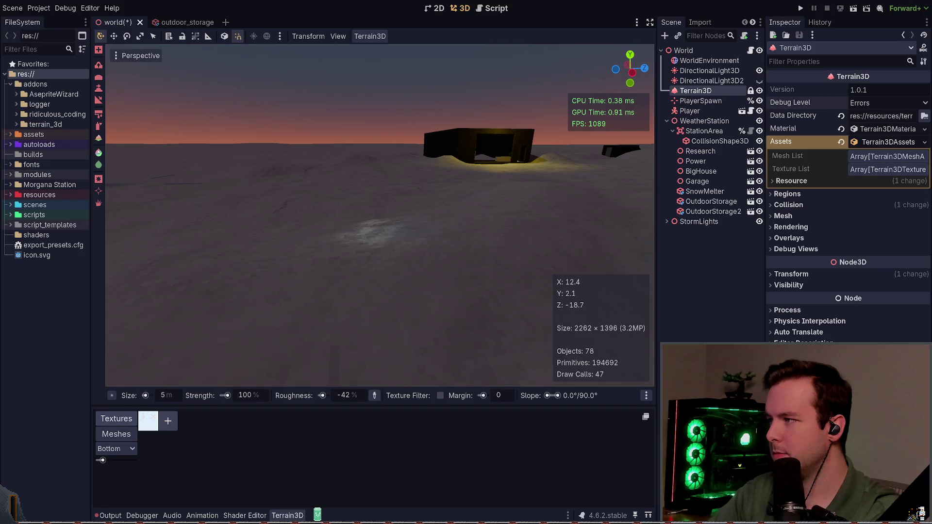
pyautogui.click(98, 153)
pyautogui.press('ctrl')
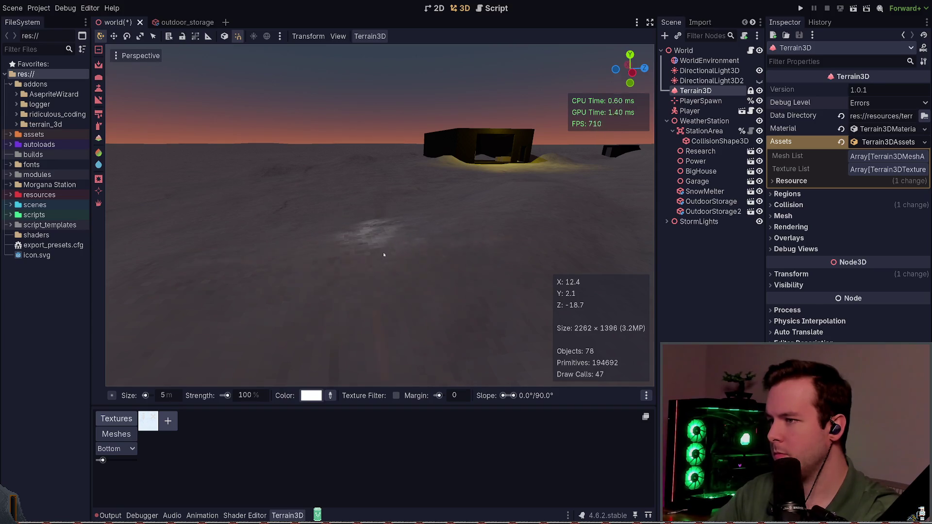
pyautogui.click(99, 191)
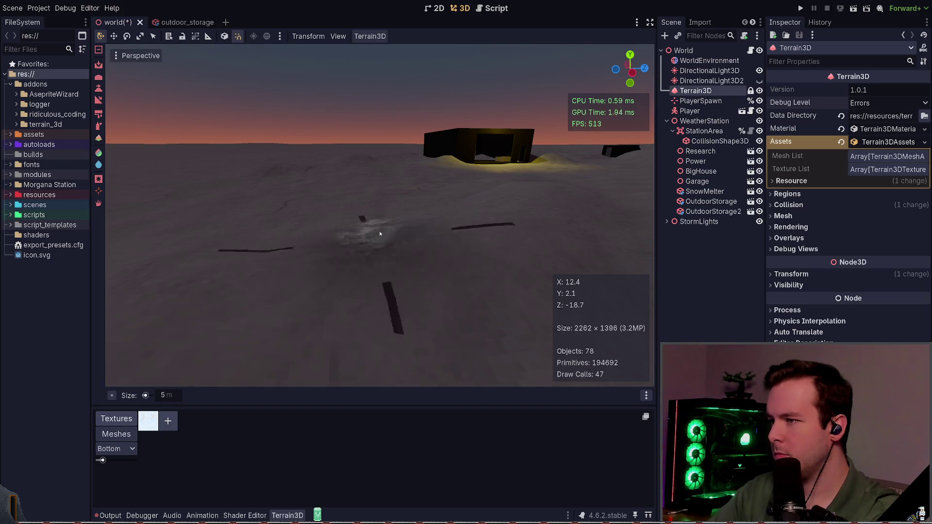
pyautogui.click(98, 203)
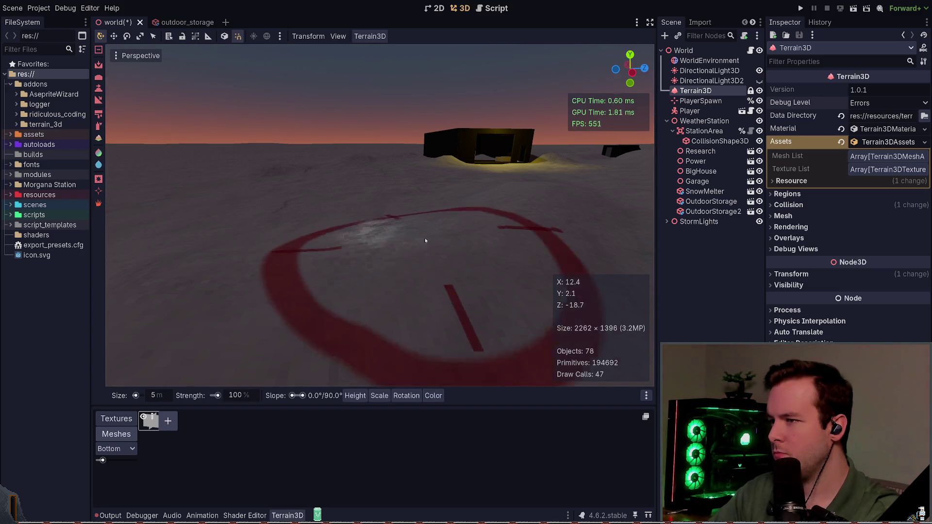
pyautogui.click(100, 127)
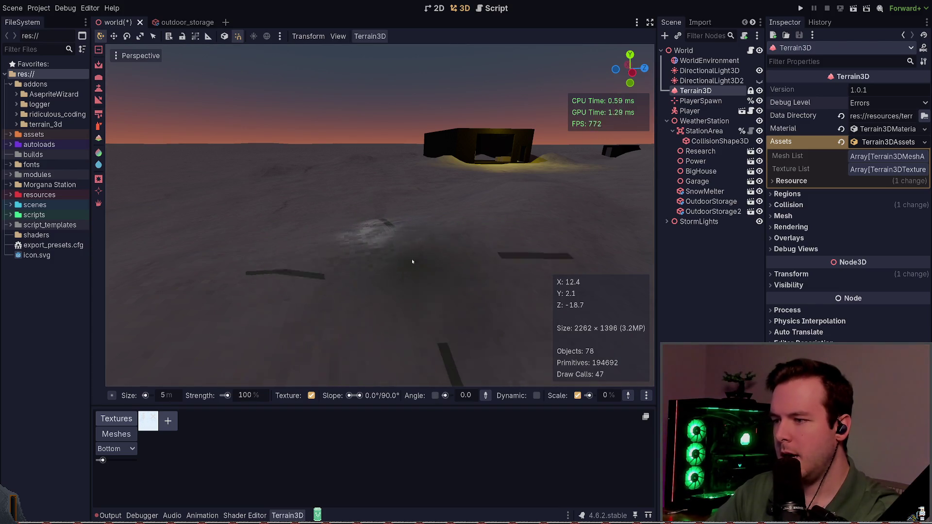
pyautogui.click(435, 396)
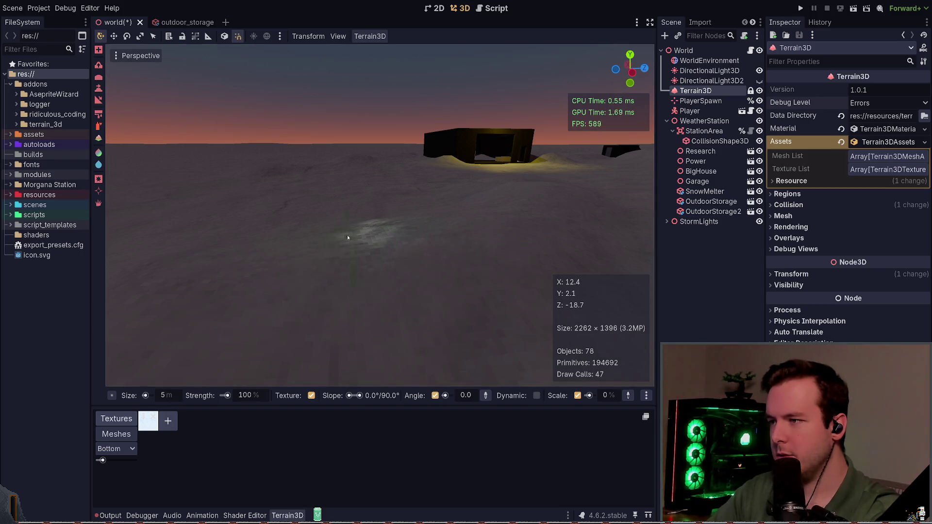
pyautogui.hotkey('ctrl', 's')
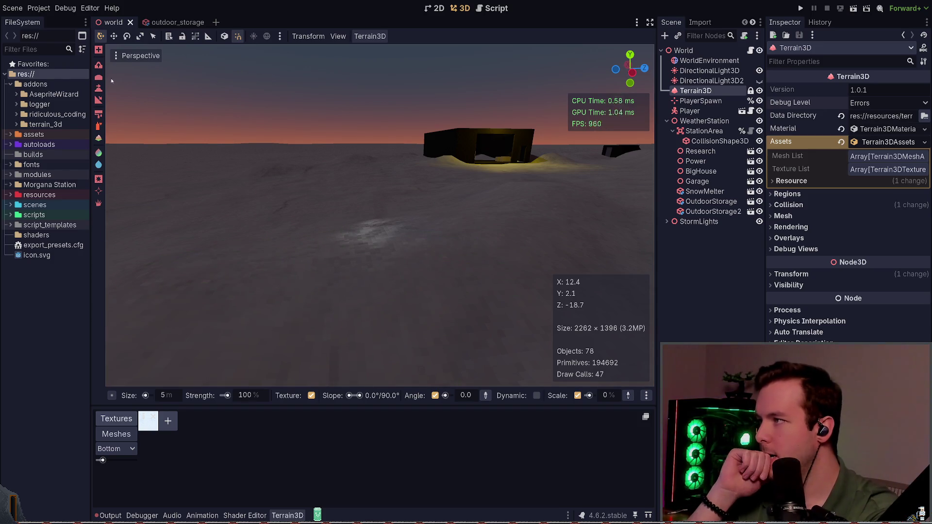
pyautogui.click(98, 113)
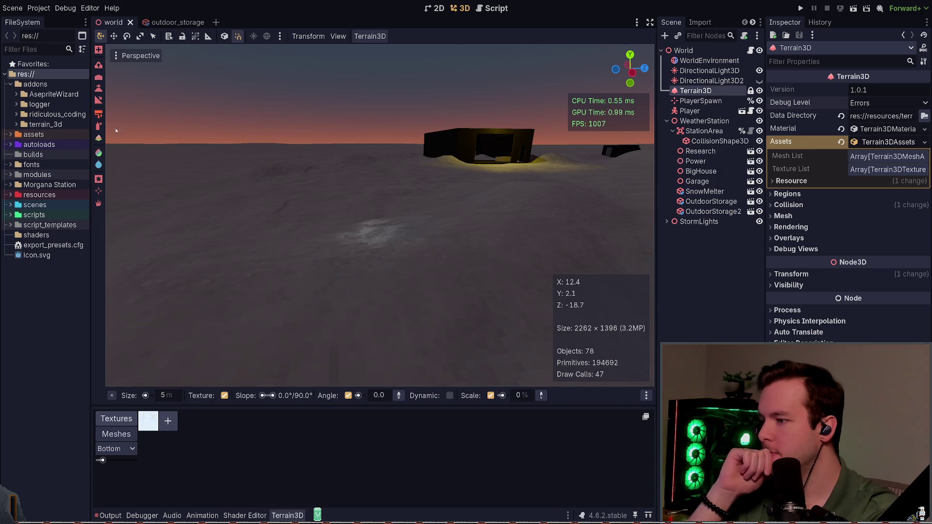
pyautogui.moveTo(361, 221)
pyautogui.mouseDown()
pyautogui.moveTo(394, 244)
pyautogui.moveTo(357, 232)
pyautogui.moveTo(366, 235)
pyautogui.mouseUp()
pyautogui.hotkey('ctrl', 's')
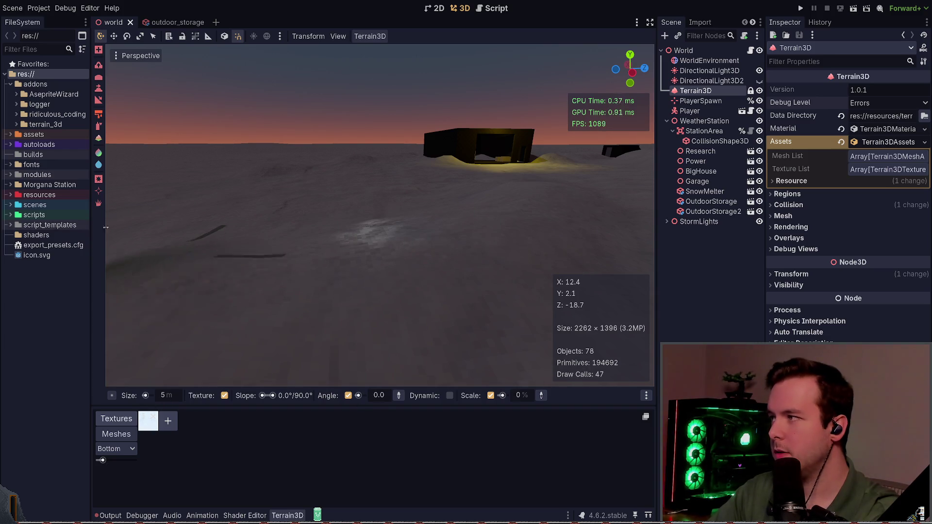
pyautogui.click(99, 99)
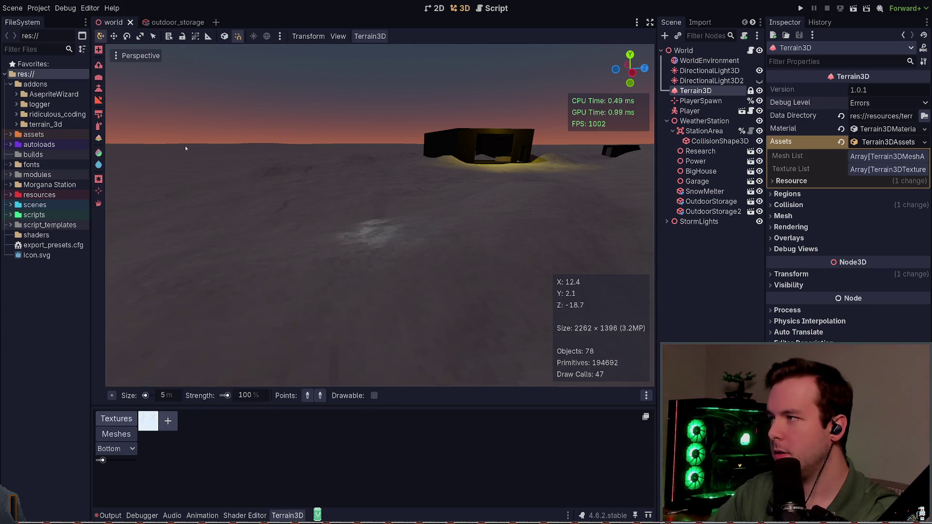
pyautogui.click(98, 88)
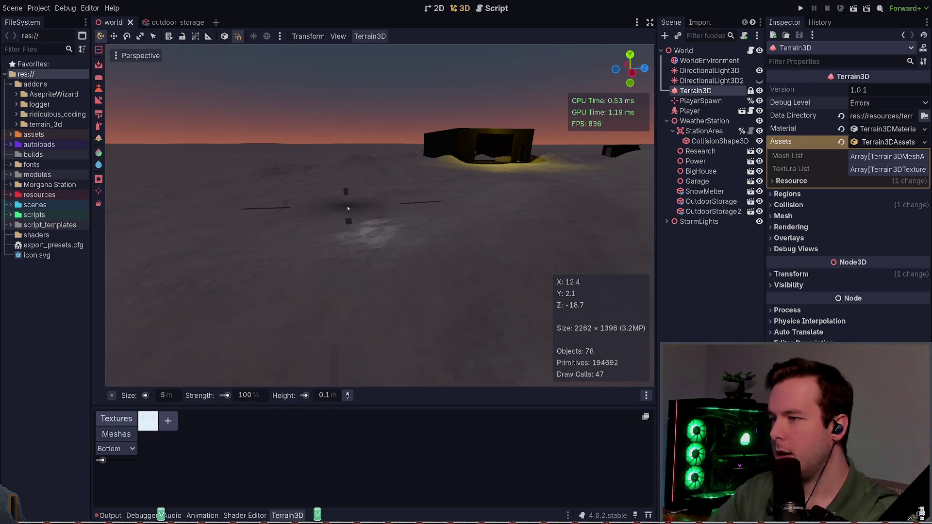
pyautogui.moveTo(229, 179); pyautogui.dragTo(215, 169)
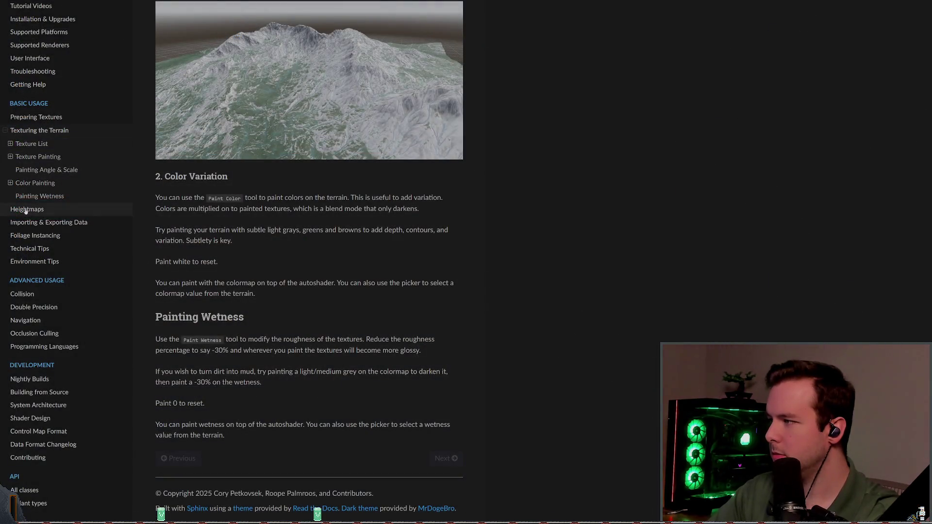
# Step: Check the Heightmaps page's Pre-made Heightmaps section, then Texturing's Manual Painting Technique section
pyautogui.click(26, 209)
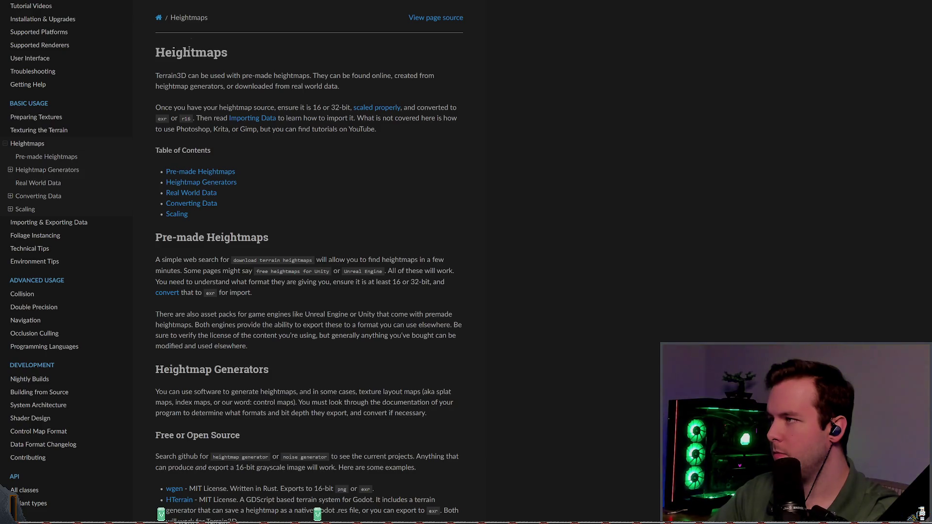
pyautogui.click(189, 172)
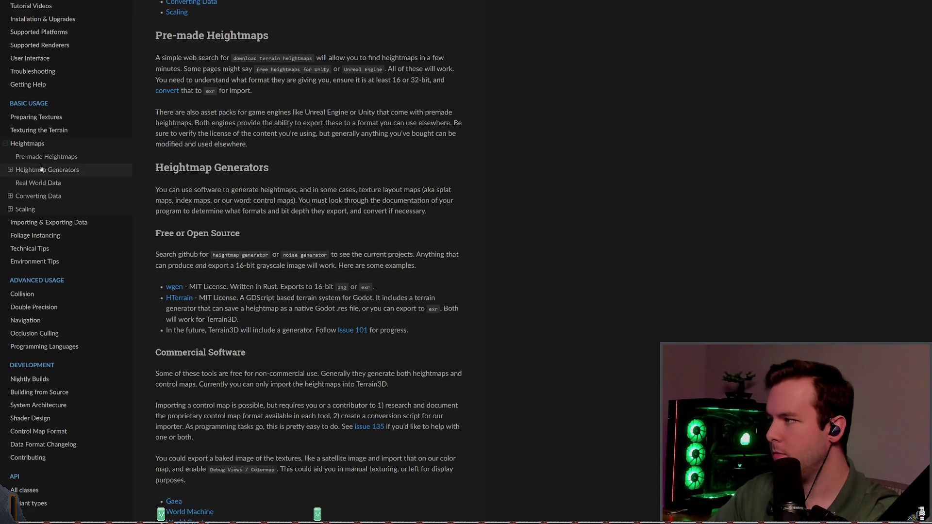
pyautogui.click(26, 133)
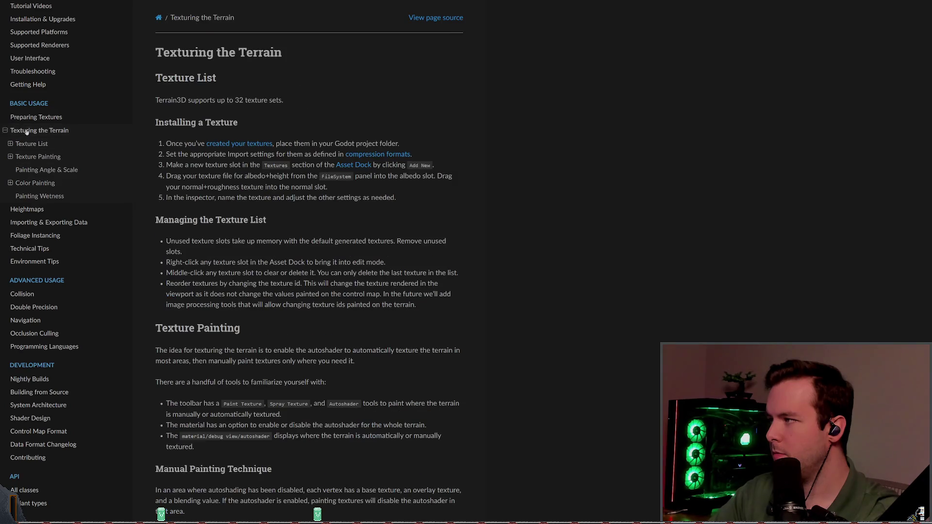
pyautogui.click(10, 158)
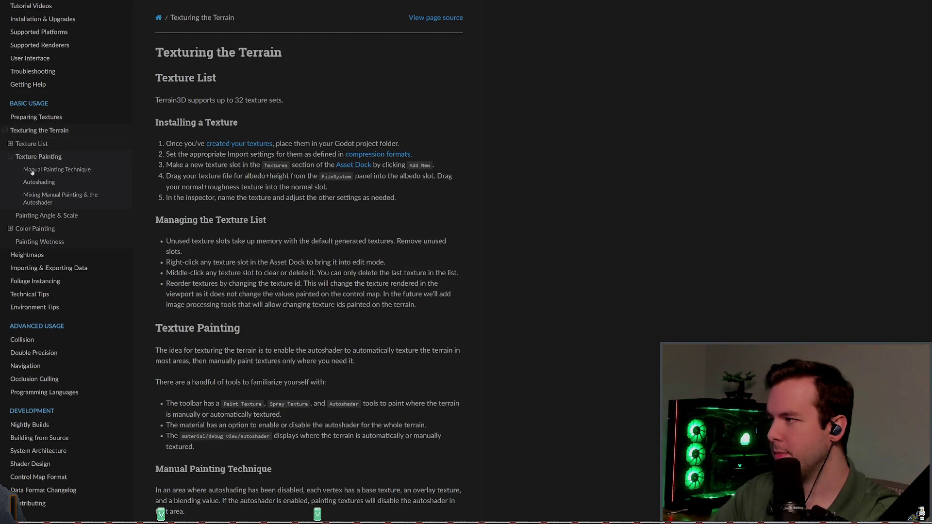
pyautogui.click(49, 170)
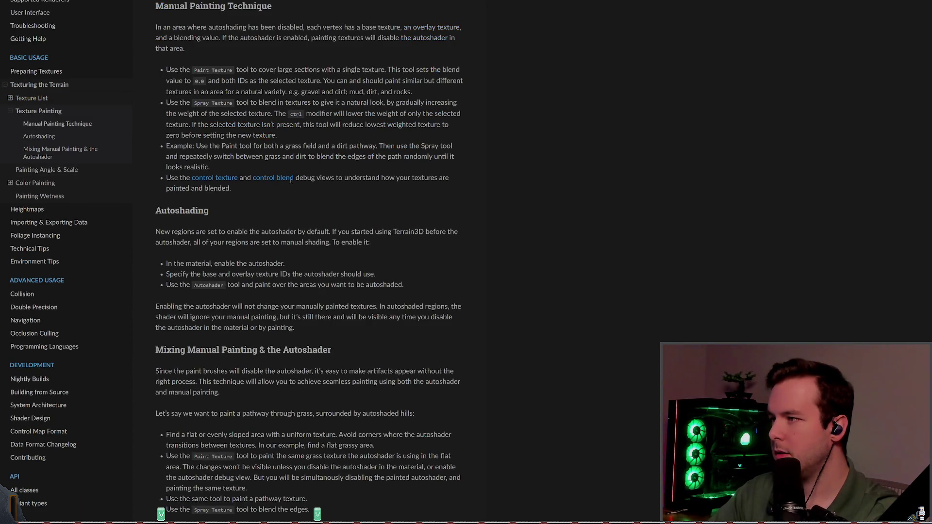
# Step: Scroll through the Manual Painting Technique section, then open an empty new tab in Obsidian
pyautogui.scroll(-6, 287, 194)
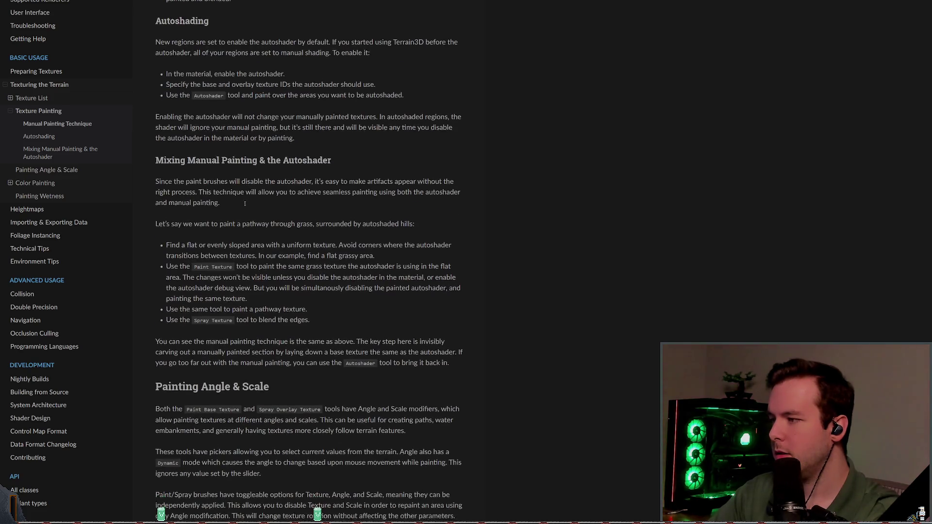
pyautogui.scroll(-6, 243, 208)
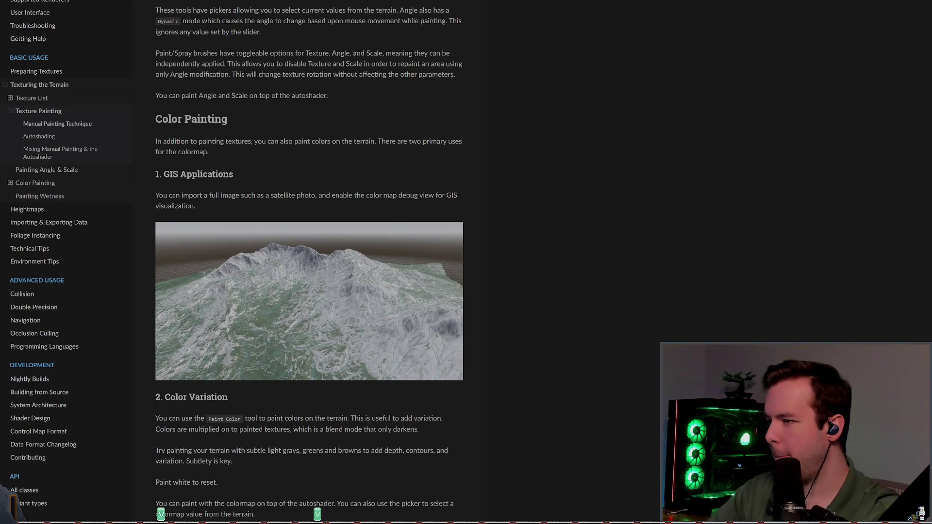
pyautogui.hotkey('alt', 'Tab')
pyautogui.click(199, 16)
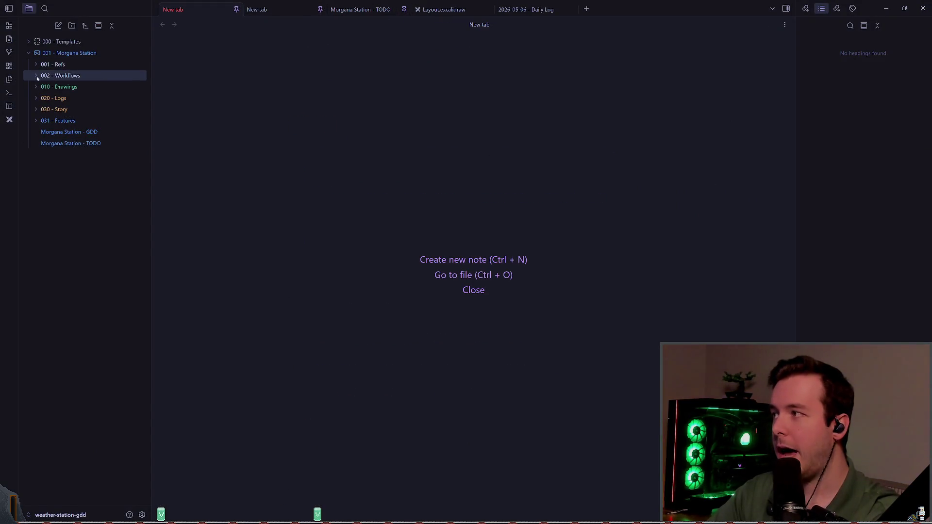
# Step: Read the overview in the 'Morgana Station - GDD' note, then return to Godot
pyautogui.click(48, 132)
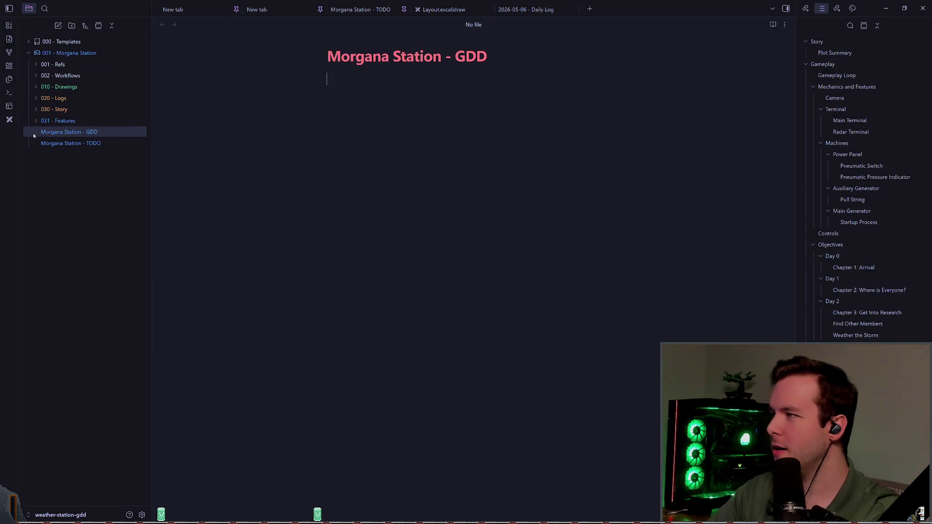
pyautogui.scroll(-3, 426, 185)
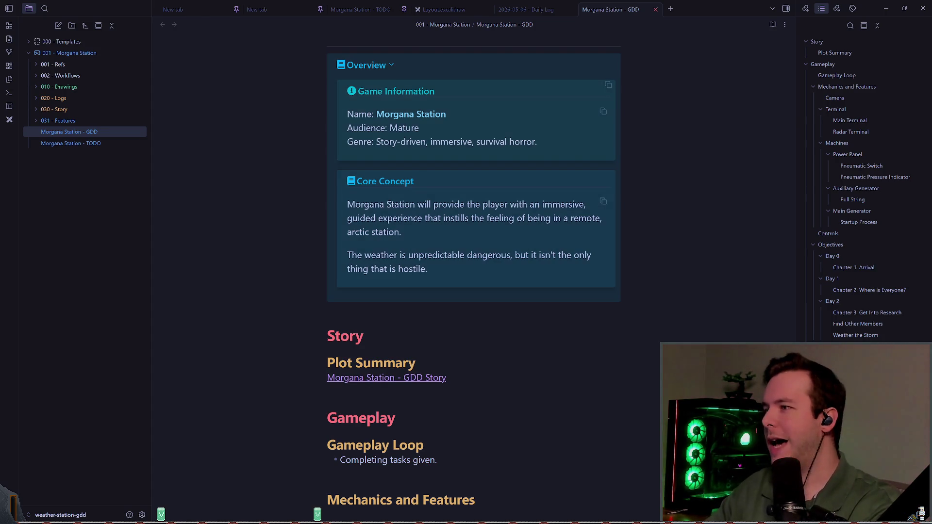
pyautogui.hotkey('alt', 'Tab')
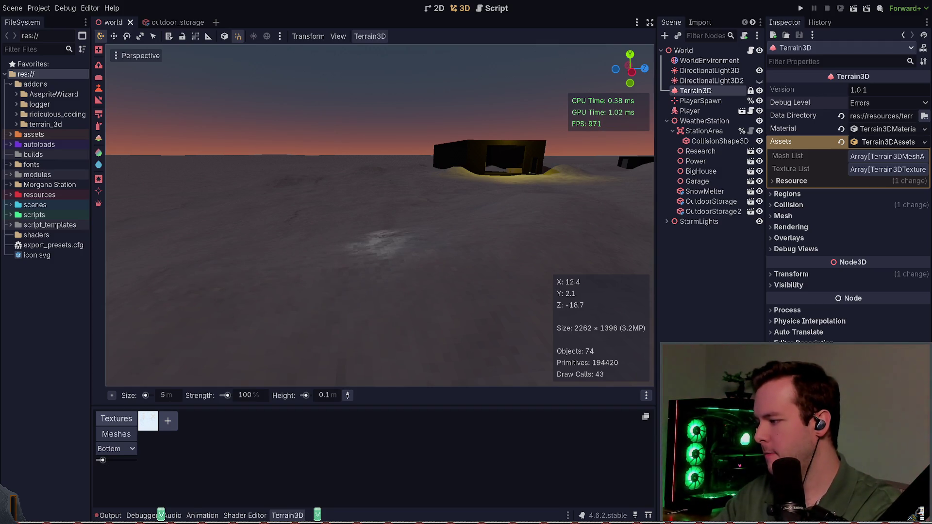
# Step: Fold StationArea to hide its collision shape, check WeatherStation, and reselect Terrain3D
pyautogui.click(701, 236)
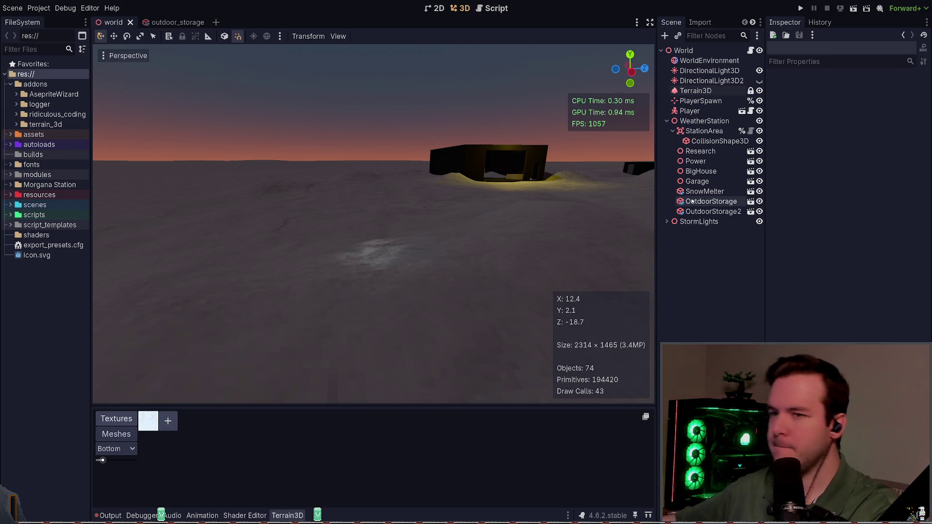
pyautogui.click(673, 131)
pyautogui.click(704, 121)
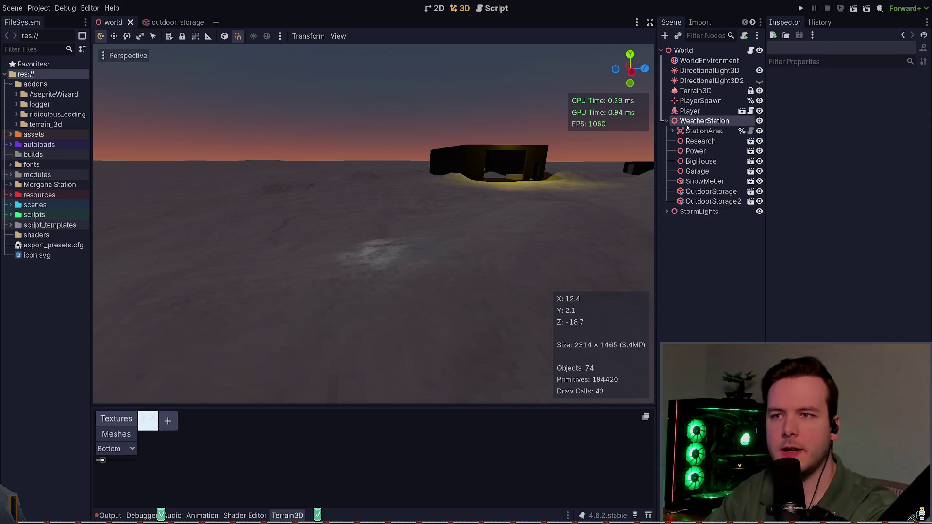
pyautogui.moveTo(463, 199)
pyautogui.mouseDown()
pyautogui.moveTo(454, 187)
pyautogui.moveTo(475, 196)
pyautogui.mouseUp()
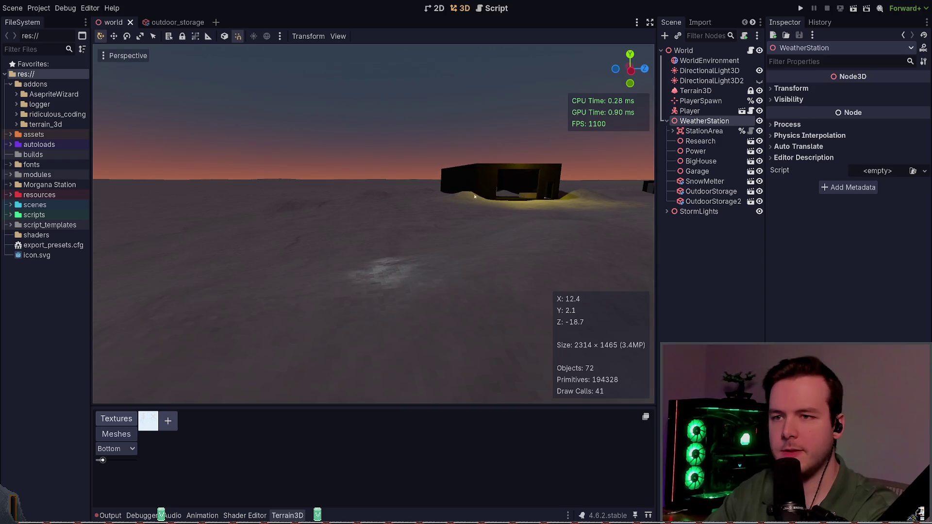
pyautogui.click(710, 245)
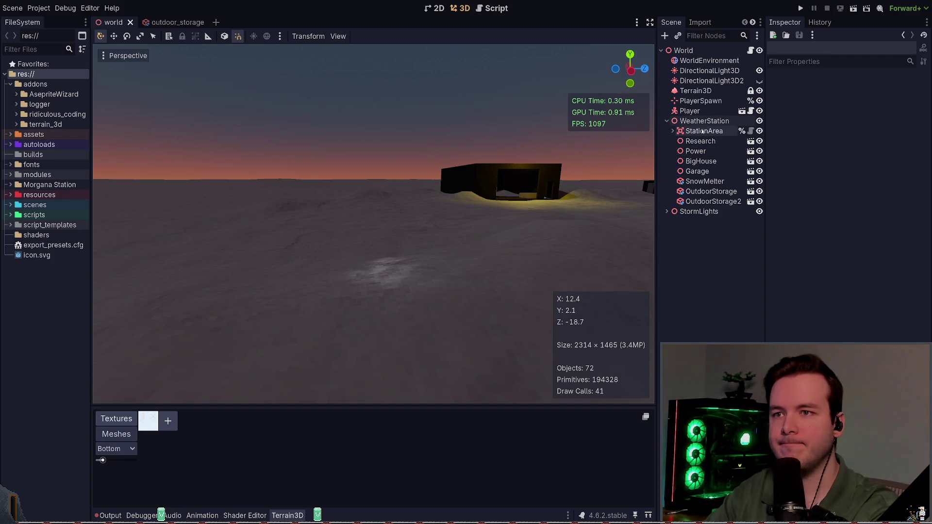
pyautogui.click(704, 120)
pyautogui.click(695, 91)
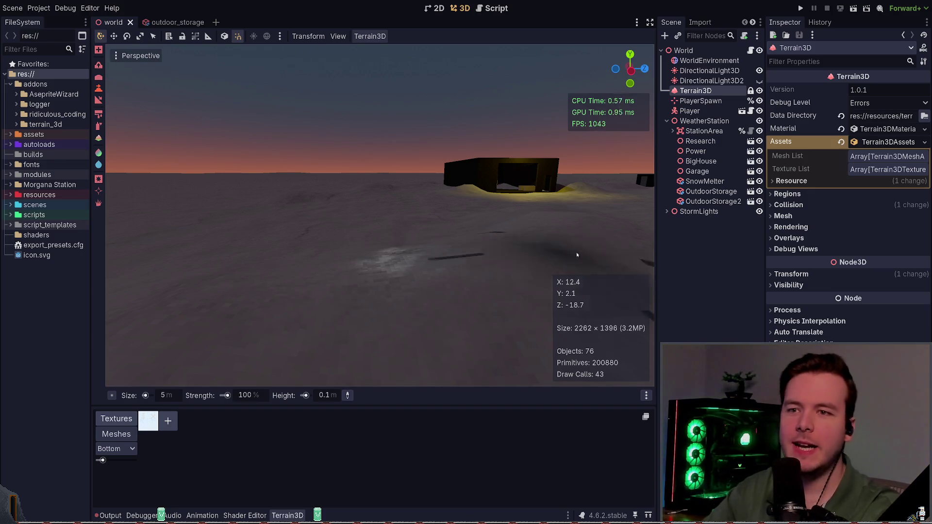
# Step: Browse Terrain3D's Regions, Mesh and Rendering inspector sections, leaving only Collision expanded
pyautogui.click(792, 194)
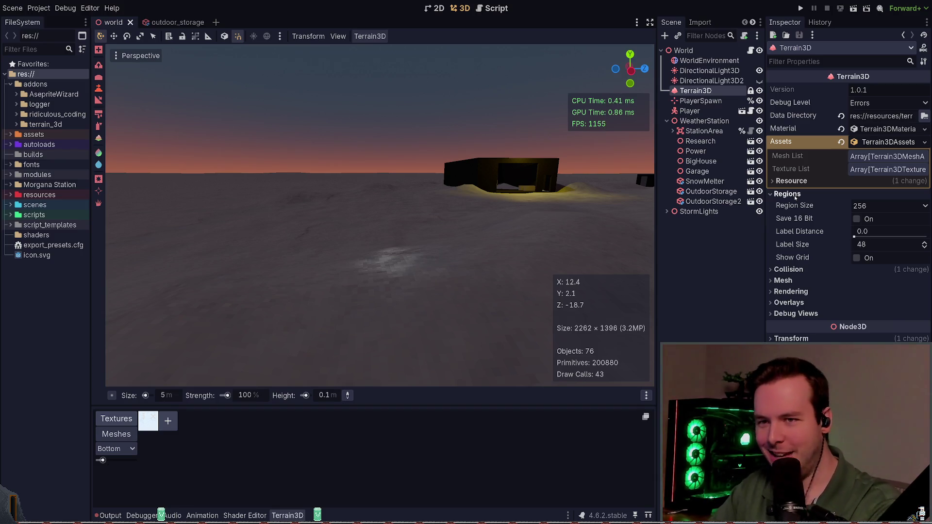
pyautogui.click(788, 198)
pyautogui.click(789, 204)
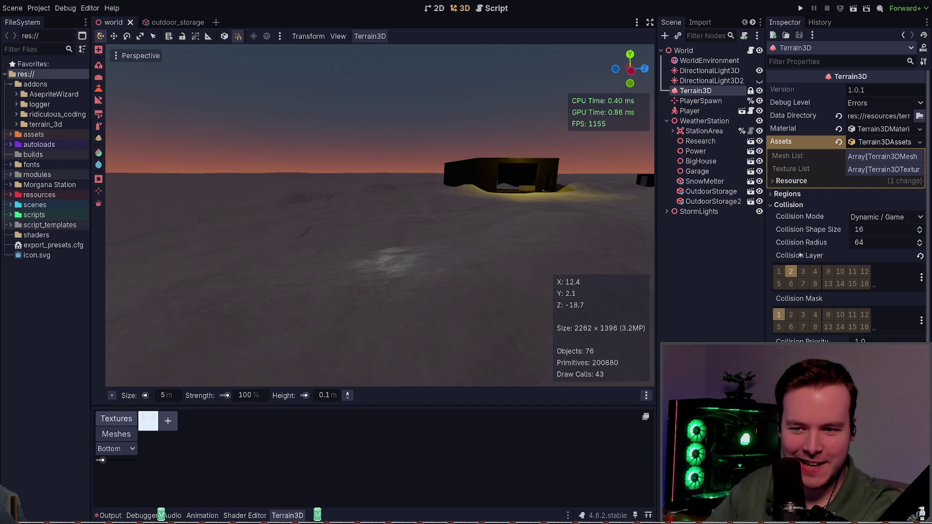
pyautogui.click(798, 205)
pyautogui.click(796, 216)
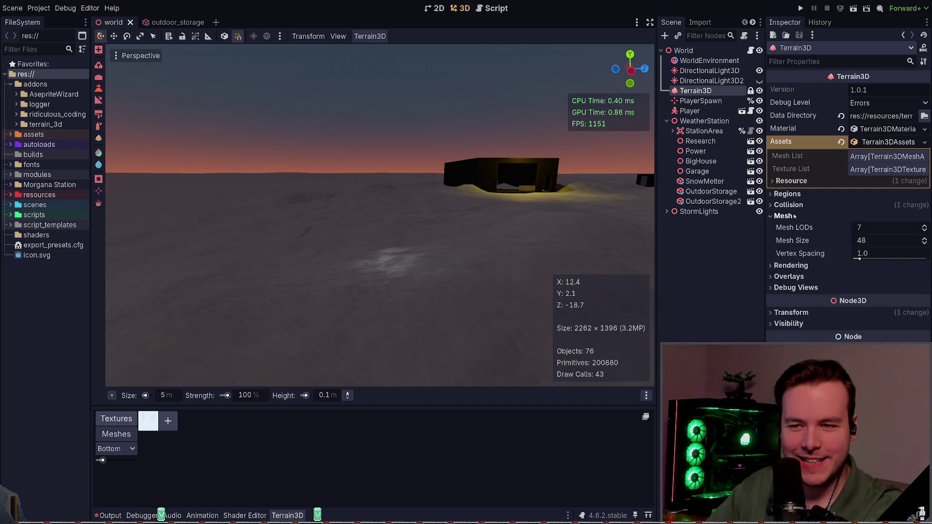
pyautogui.click(791, 266)
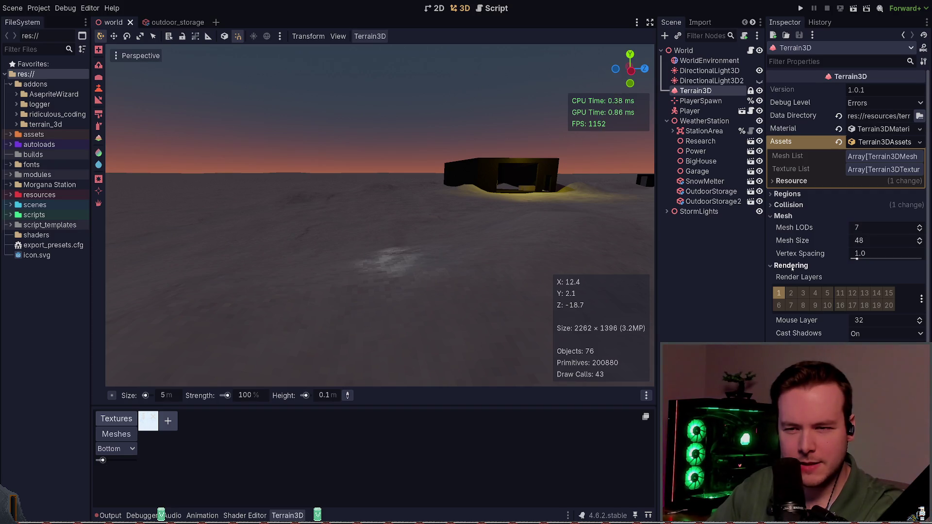
pyautogui.click(792, 268)
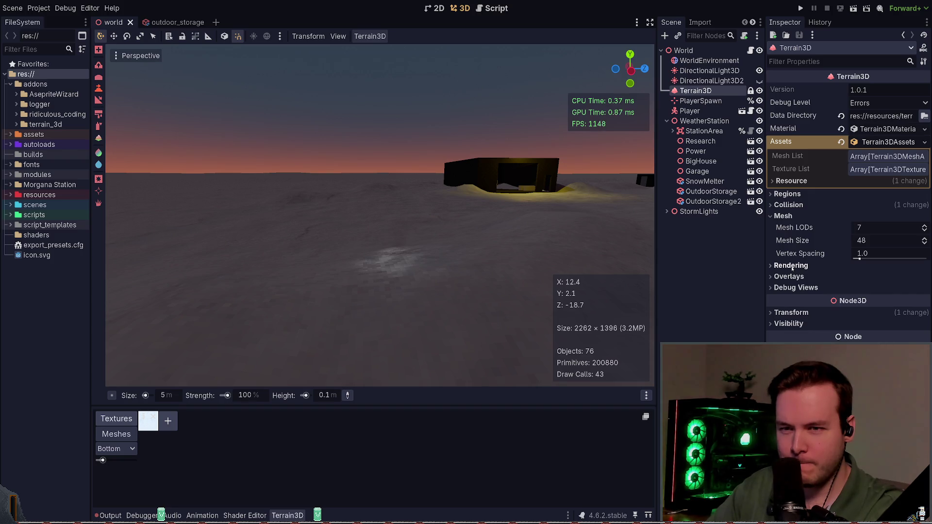
pyautogui.click(783, 216)
pyautogui.click(787, 205)
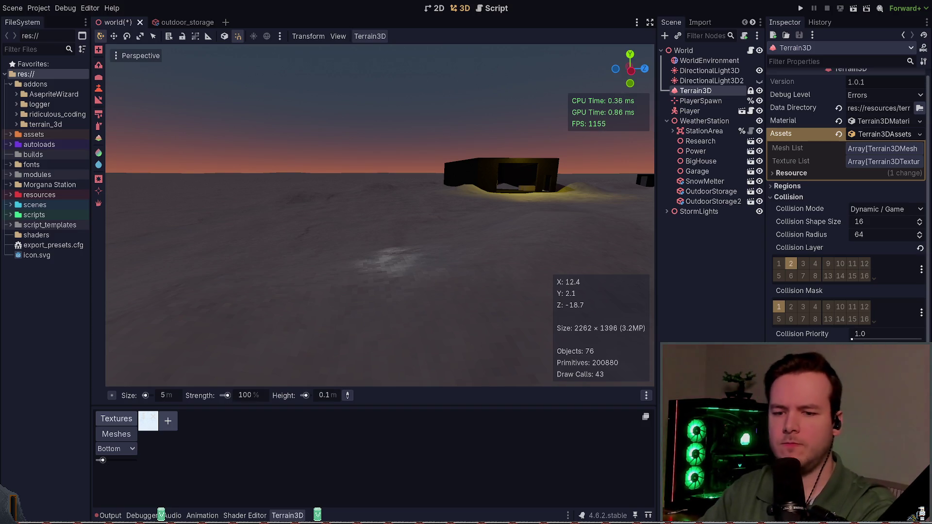
# Step: Fly close to the station buildings and preview them with DirectionalLight3D off, then back on
pyautogui.press('w')
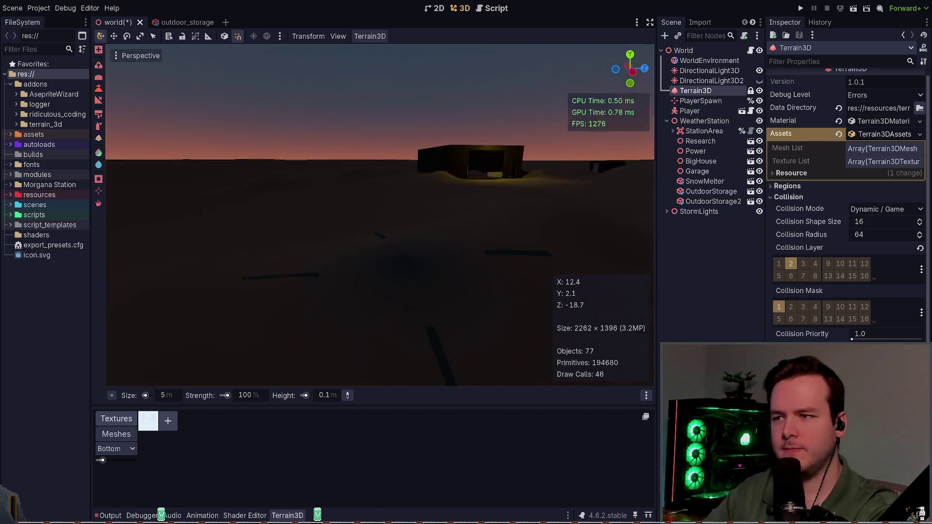
pyautogui.press('s')
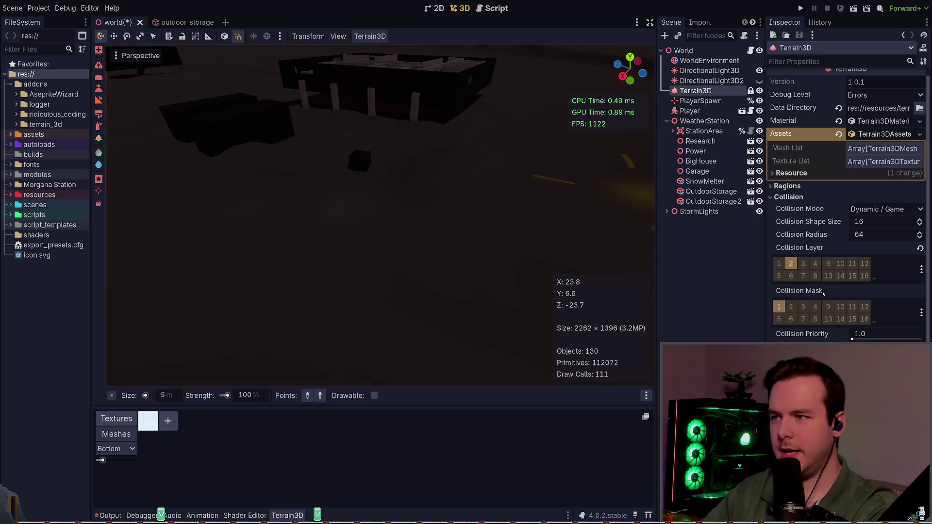
pyautogui.press('s')
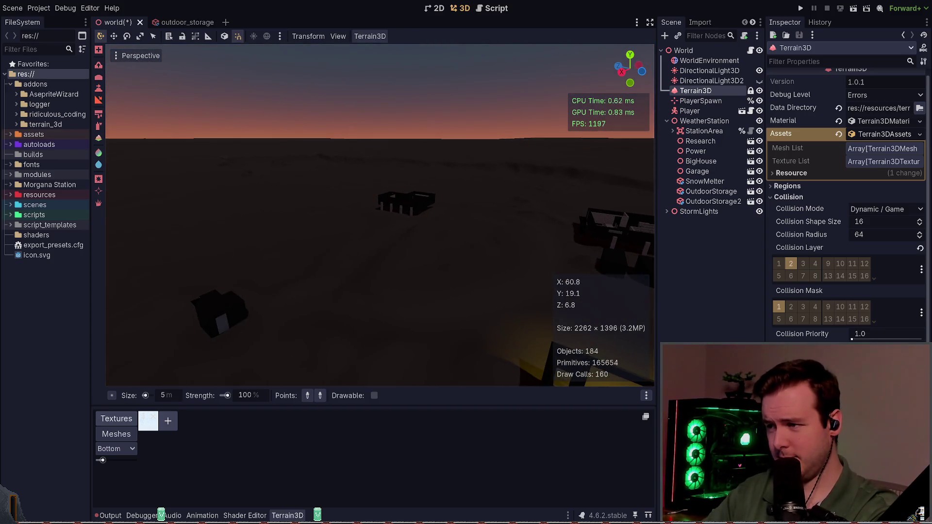
pyautogui.press('s')
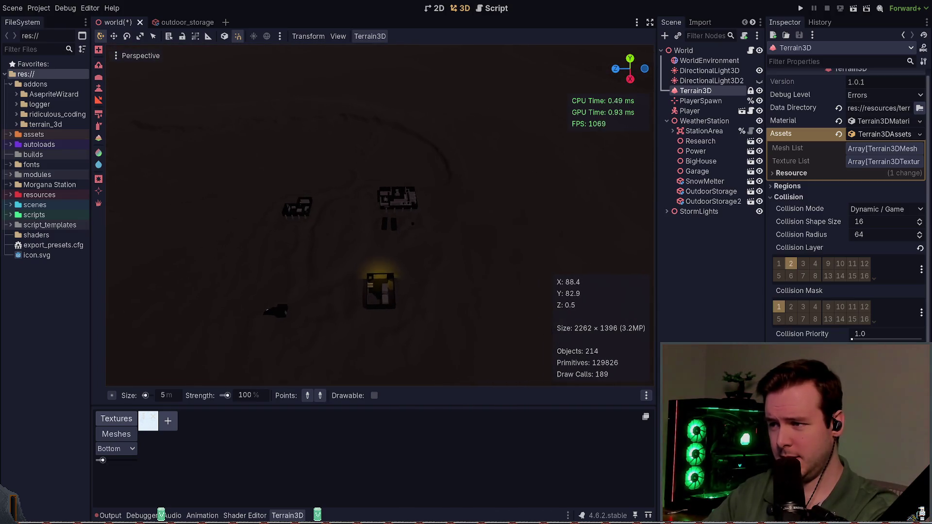
pyautogui.press('w')
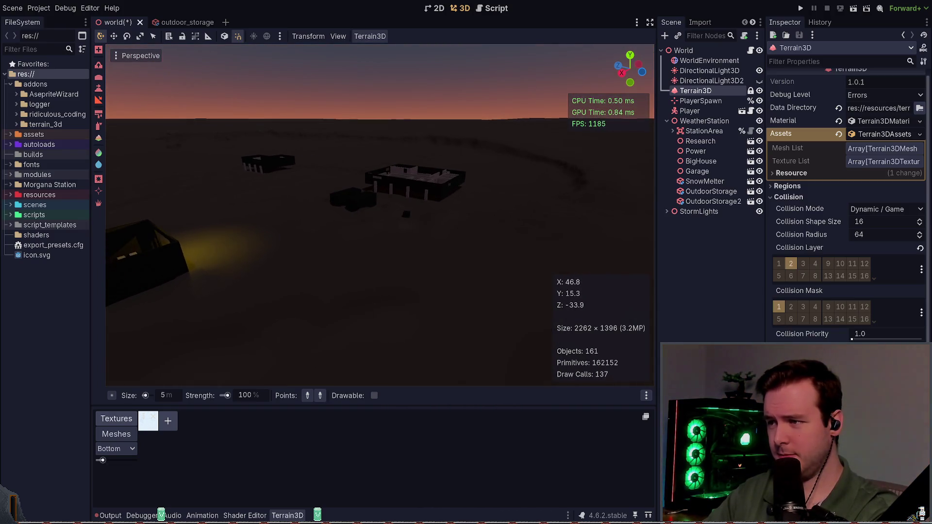
pyautogui.press('w')
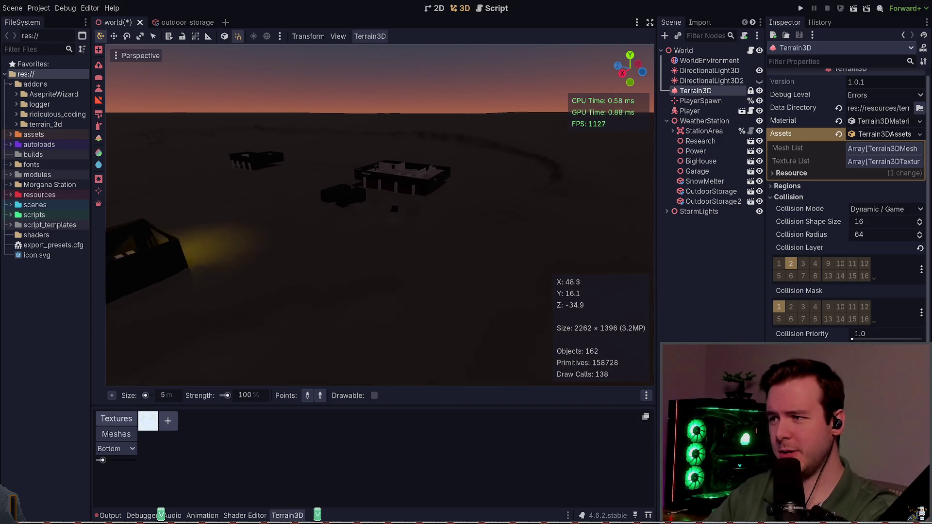
pyautogui.press('w')
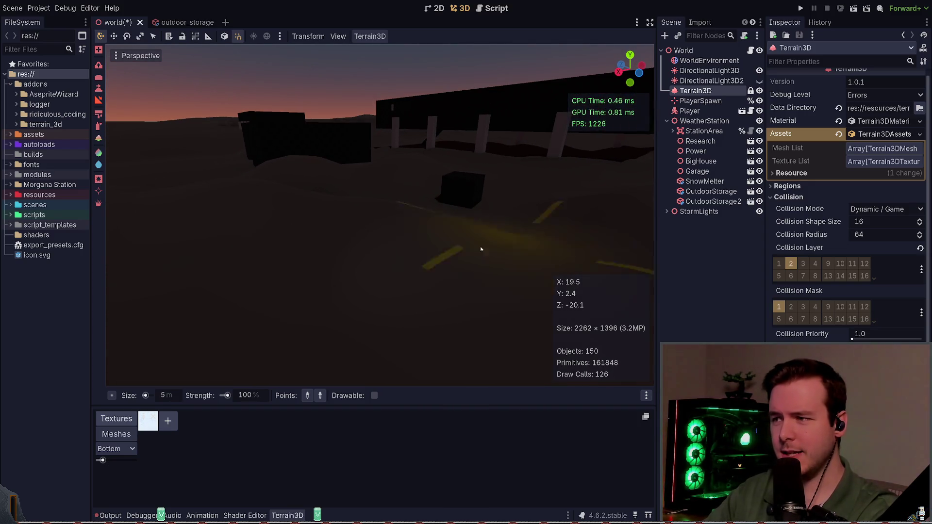
pyautogui.moveTo(383, 277); pyautogui.dragTo(574, 219)
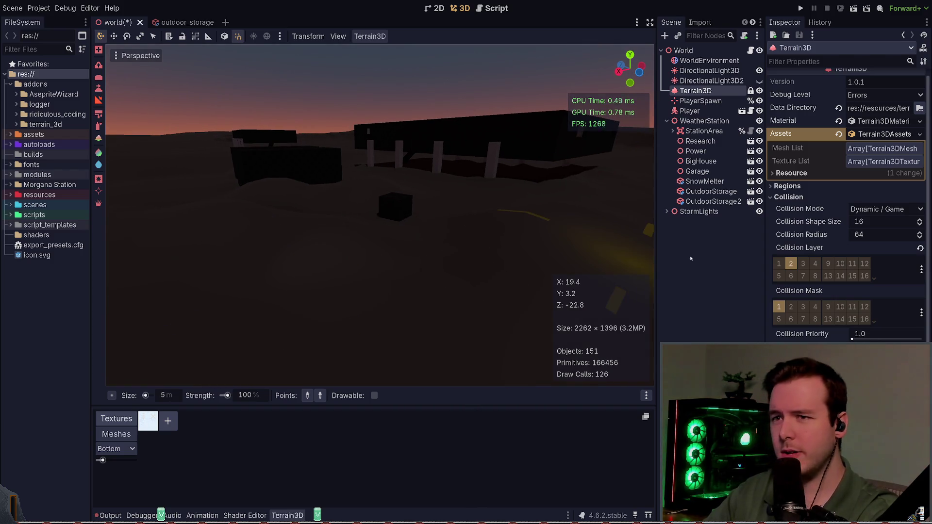
pyautogui.press('a')
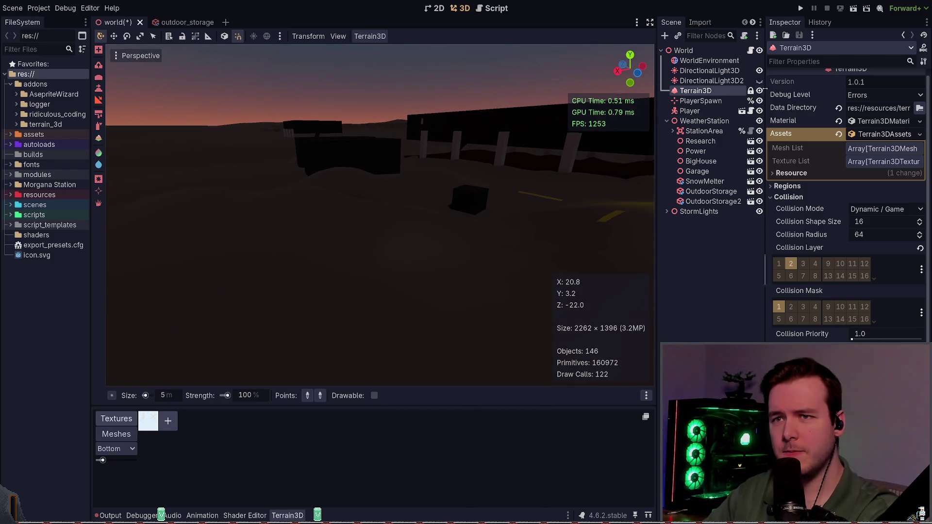
pyautogui.moveTo(574, 260); pyautogui.dragTo(602, 260)
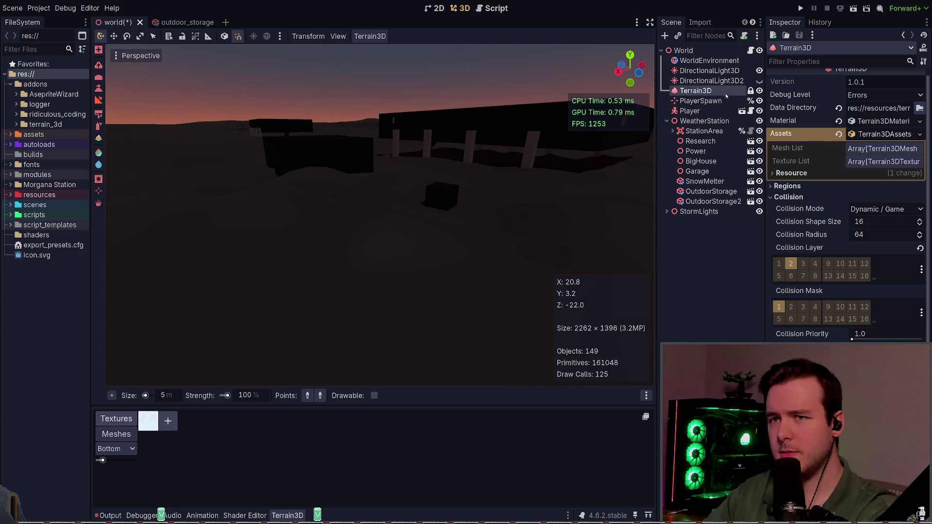
pyautogui.click(760, 71)
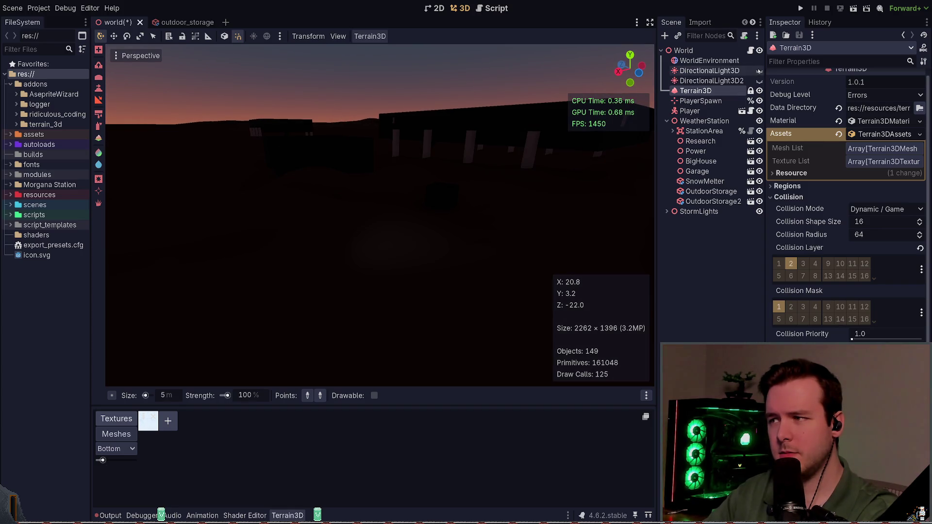
pyautogui.press('e')
pyautogui.press('q')
pyautogui.press('q')
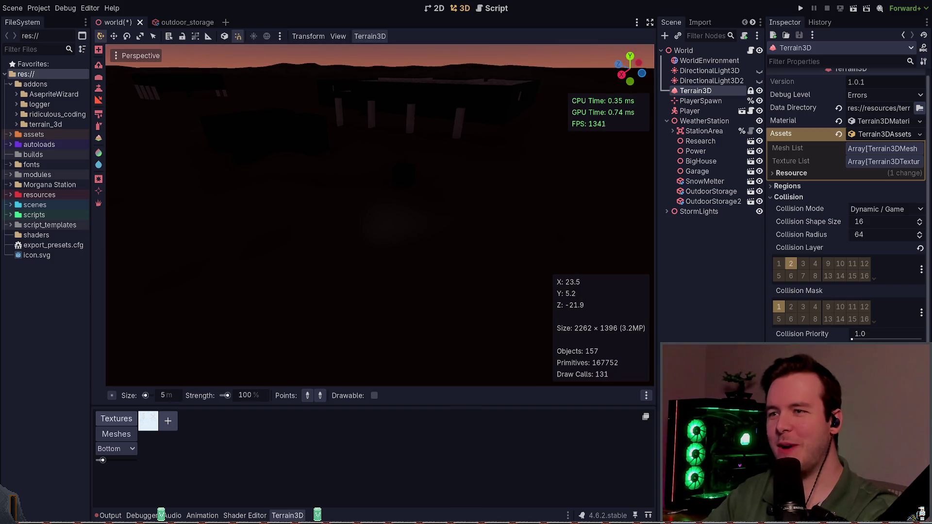
pyautogui.click(759, 70)
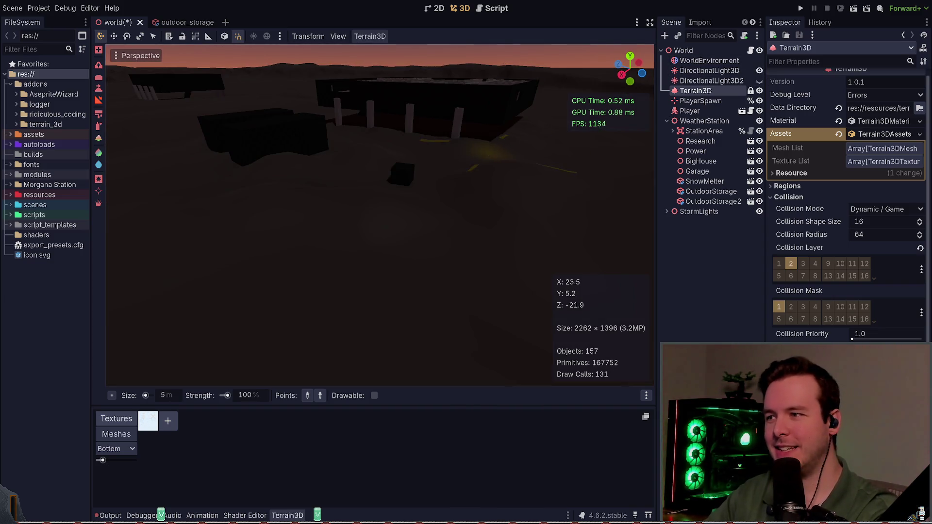
# Step: Save the world scene and choose the Terrain3D Paint Texture tool
pyautogui.hotkey('ctrl', 's')
pyautogui.press('w')
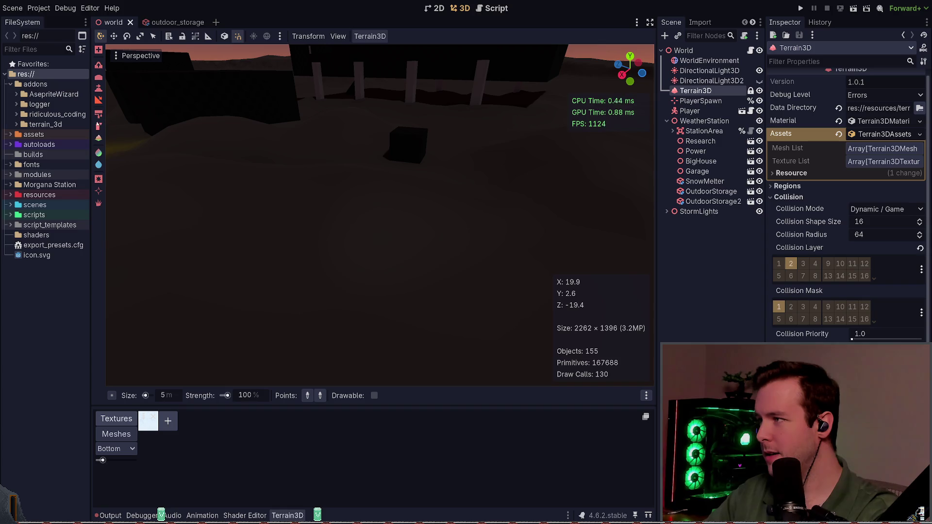
pyautogui.click(98, 125)
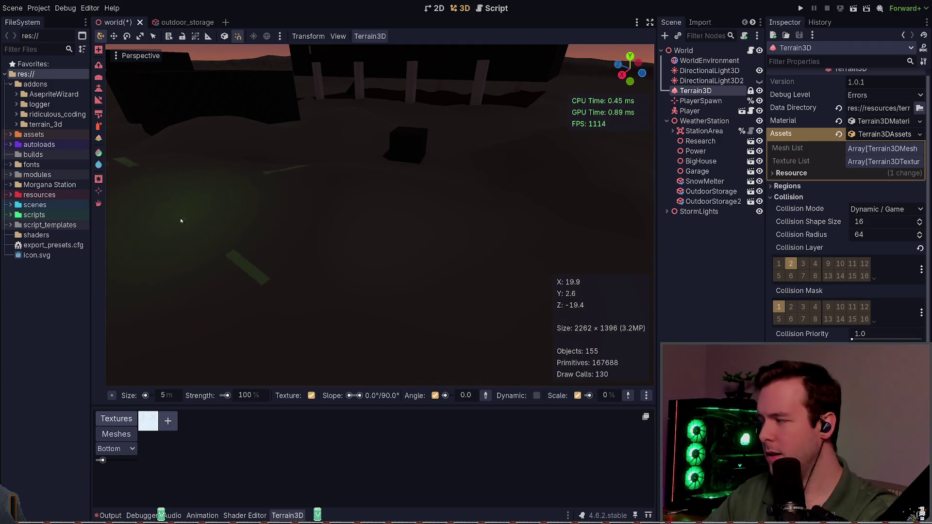
# Step: Save the world scene and scroll the Inspector to Terrain3D's Debug Views section
pyautogui.hotkey('ctrl', 's')
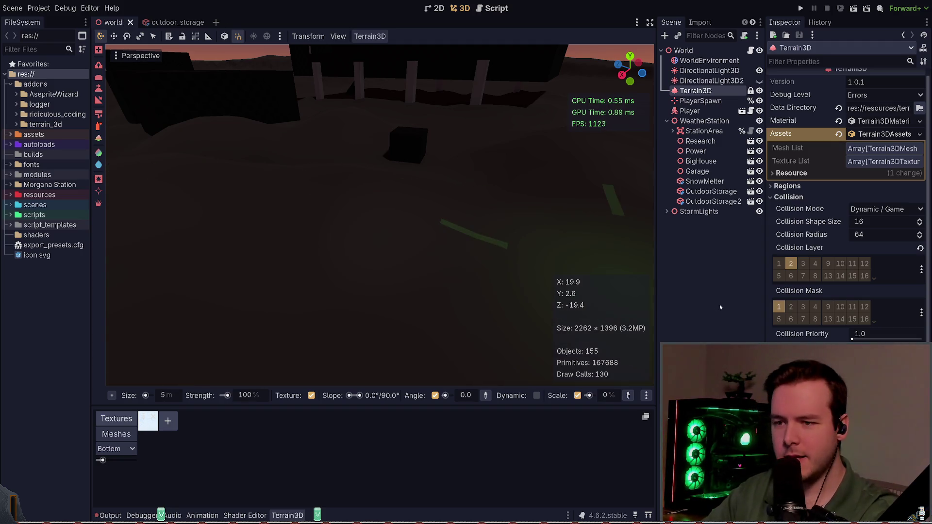
pyautogui.scroll(-5, 813, 272)
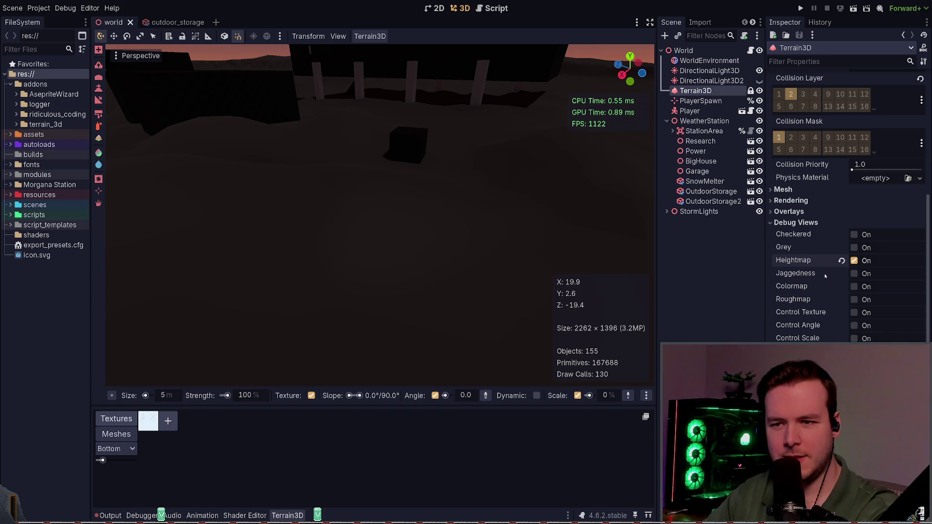
# Step: Try the Jaggedness, Heightmap, Roughmap, Control Texture and Control Angle debug views, leaving all unchecked
pyautogui.click(854, 275)
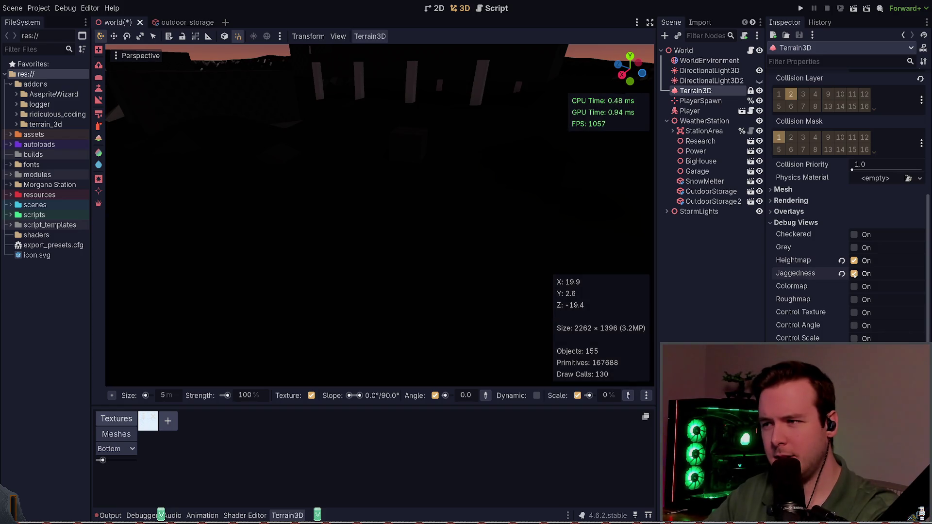
pyautogui.click(855, 274)
pyautogui.click(854, 261)
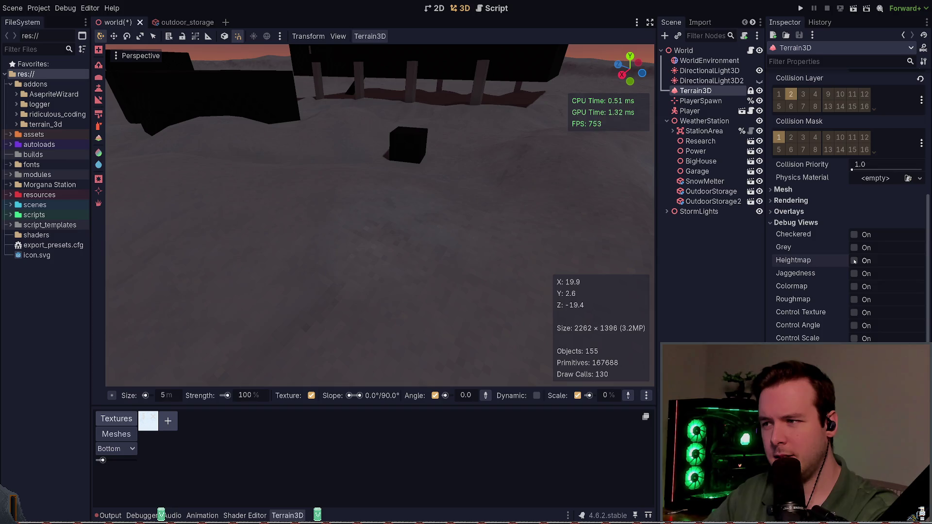
pyautogui.click(854, 261)
pyautogui.click(855, 261)
pyautogui.click(854, 300)
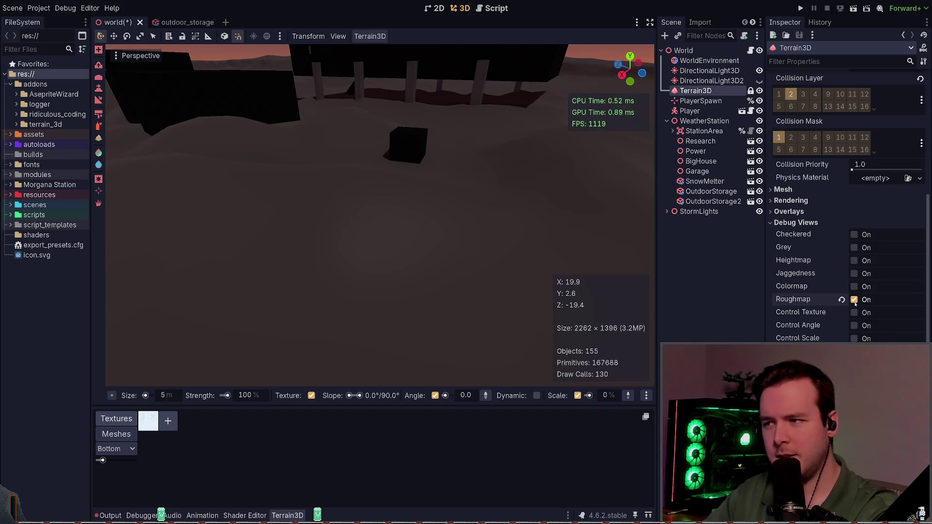
pyautogui.click(854, 300)
pyautogui.click(855, 313)
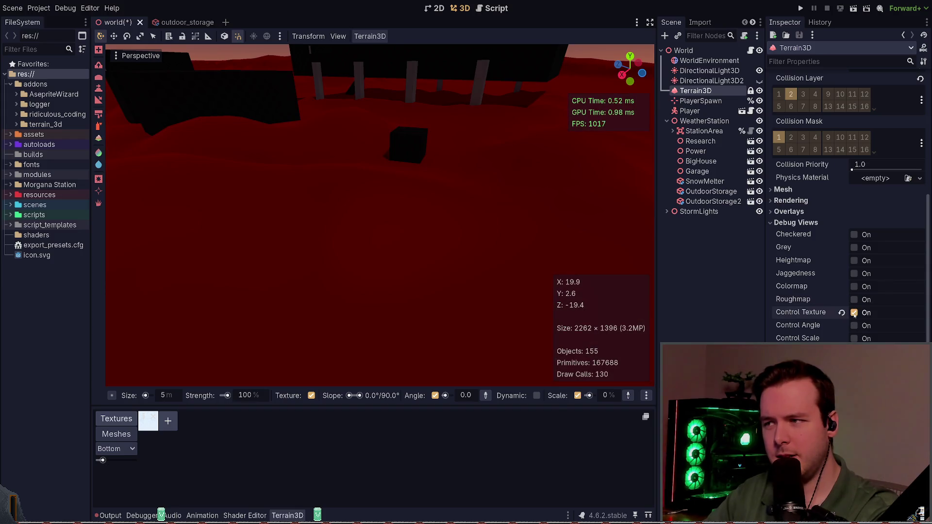
pyautogui.click(855, 313)
pyautogui.click(854, 327)
pyautogui.click(854, 326)
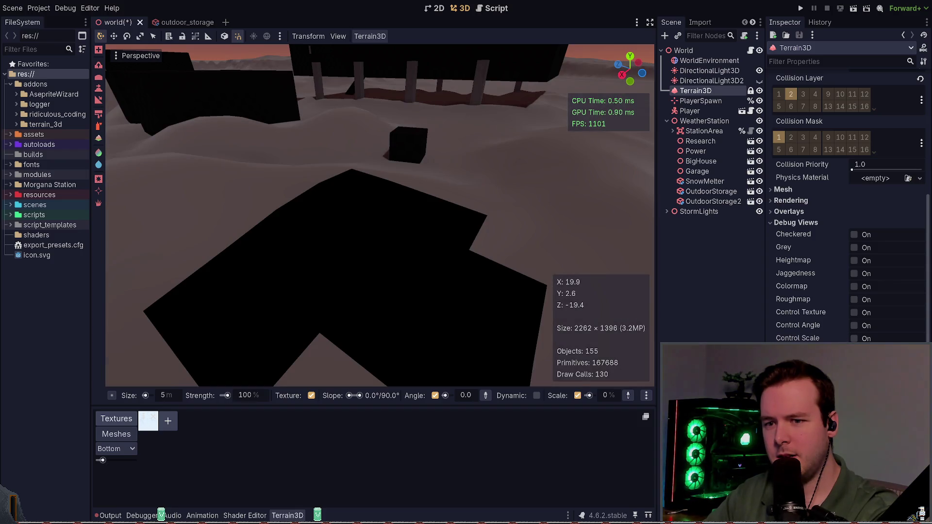
# Step: Erase the black hole patches in the terrain near the buildings and save the world scene
pyautogui.scroll(-5, 380, 216)
pyautogui.scroll(5, 452, 246)
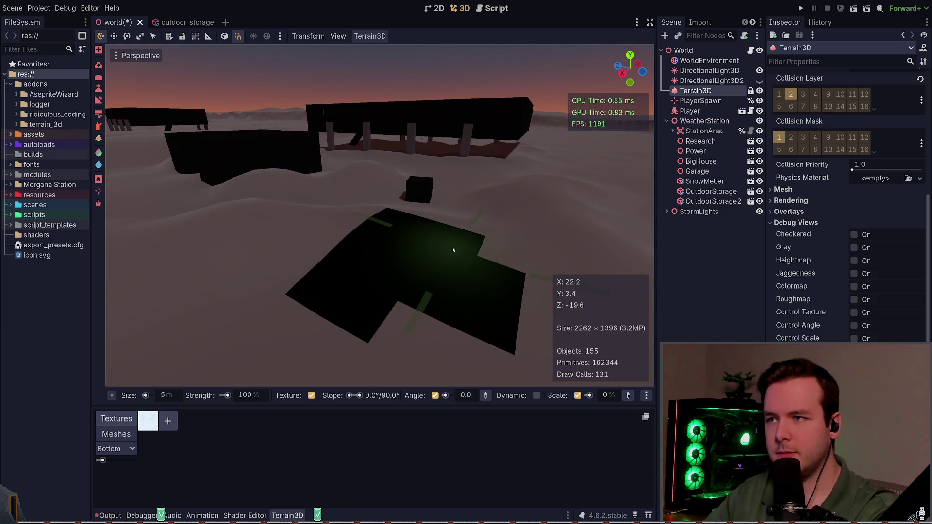
pyautogui.press('s')
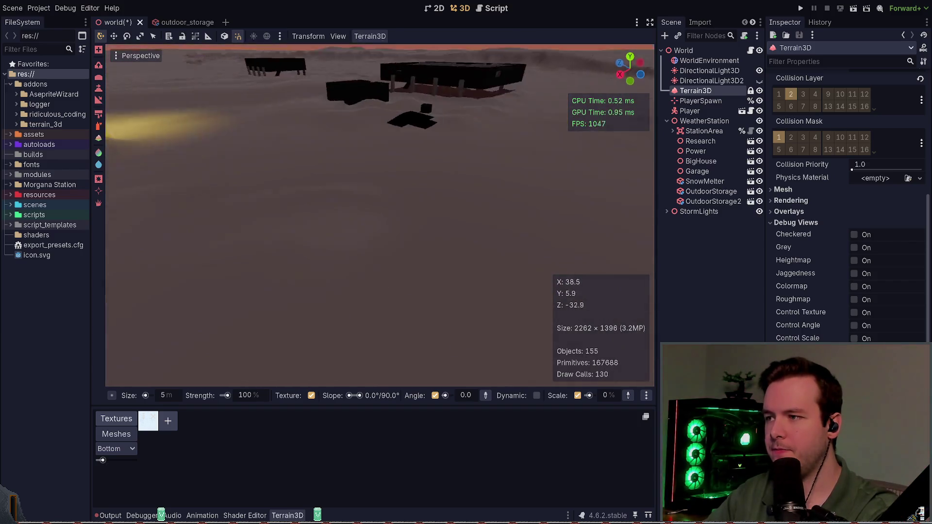
pyautogui.press('w')
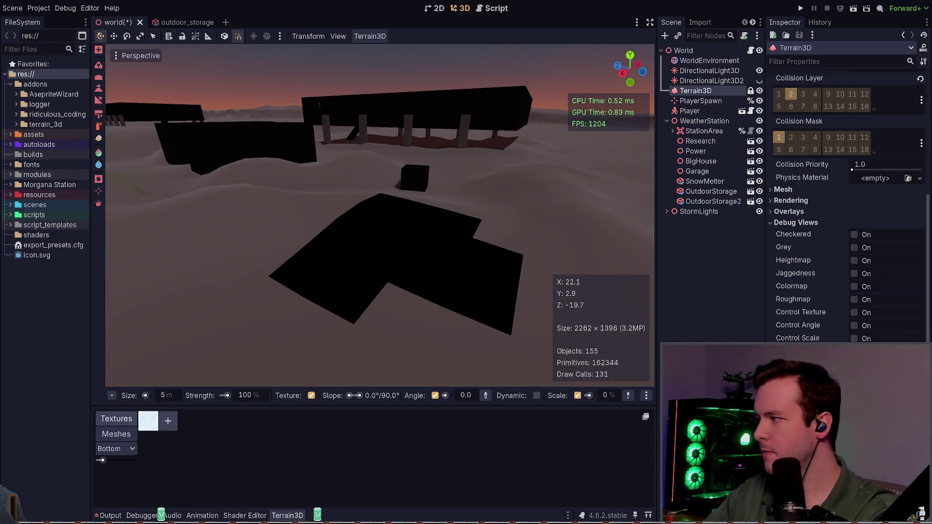
pyautogui.moveTo(398, 275)
pyautogui.mouseDown()
pyautogui.moveTo(441, 272)
pyautogui.moveTo(465, 258)
pyautogui.moveTo(419, 224)
pyautogui.moveTo(345, 255)
pyautogui.mouseUp()
pyautogui.hotkey('ctrl', 's')
pyautogui.moveTo(252, 176)
pyautogui.mouseDown()
pyautogui.moveTo(135, 180)
pyautogui.moveTo(112, 170)
pyautogui.moveTo(485, 254)
pyautogui.mouseUp()
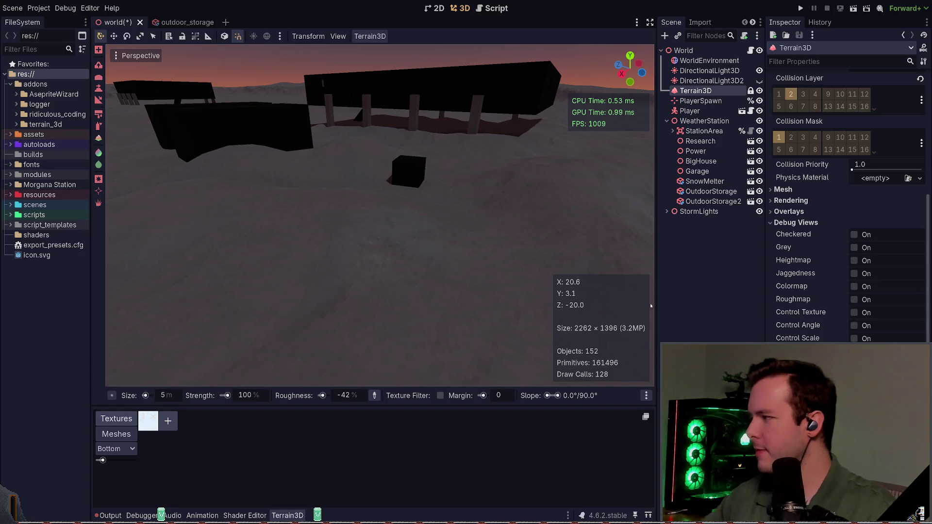
# Step: Fly over the buildings to check the solid terrain, then deselect Terrain3D to close its tools
pyautogui.moveTo(495, 250); pyautogui.dragTo(437, 243)
pyautogui.press('e')
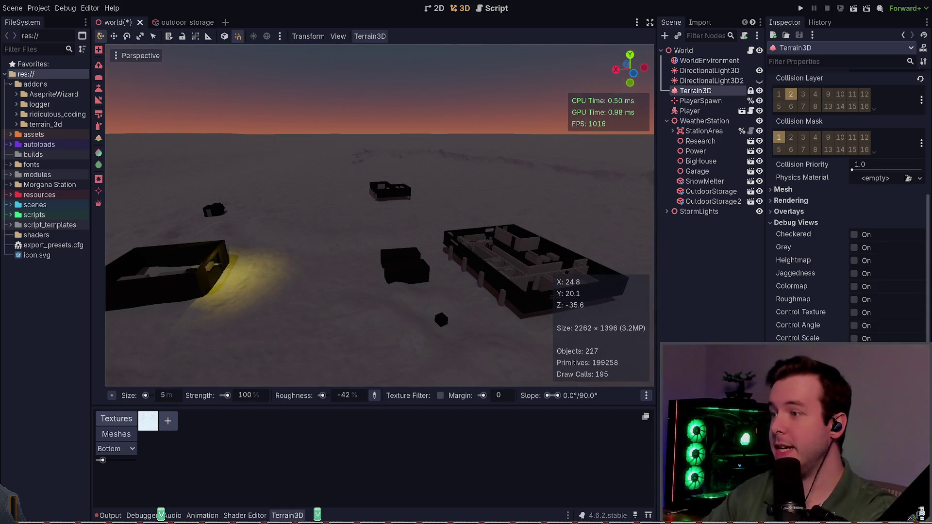
pyautogui.press('w')
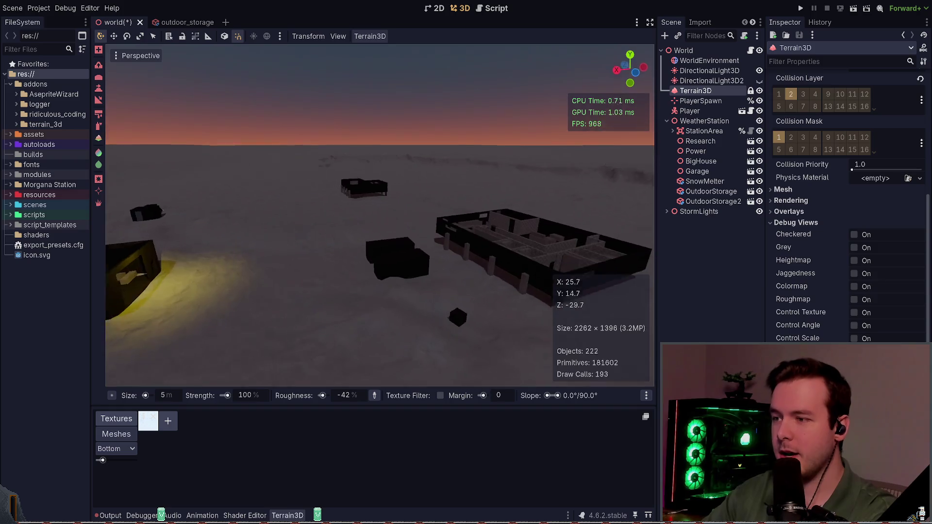
pyautogui.press('w')
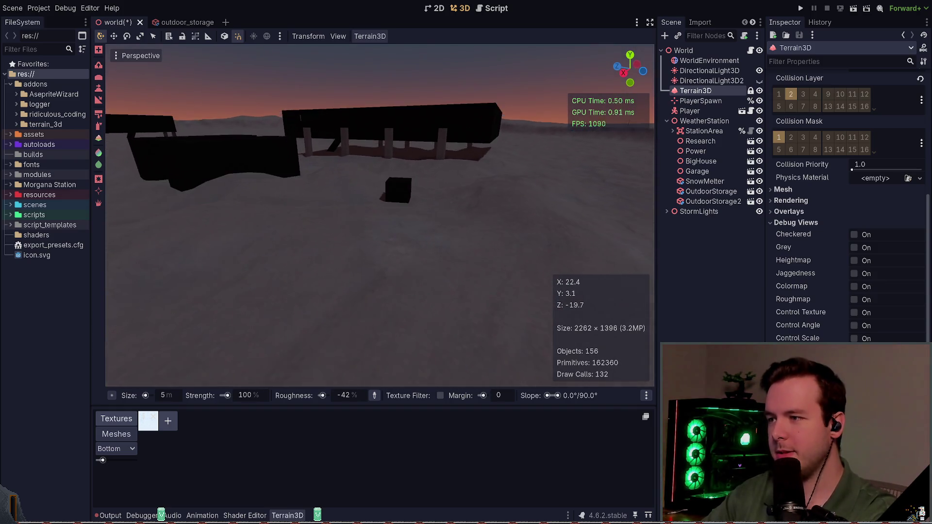
pyautogui.press('a')
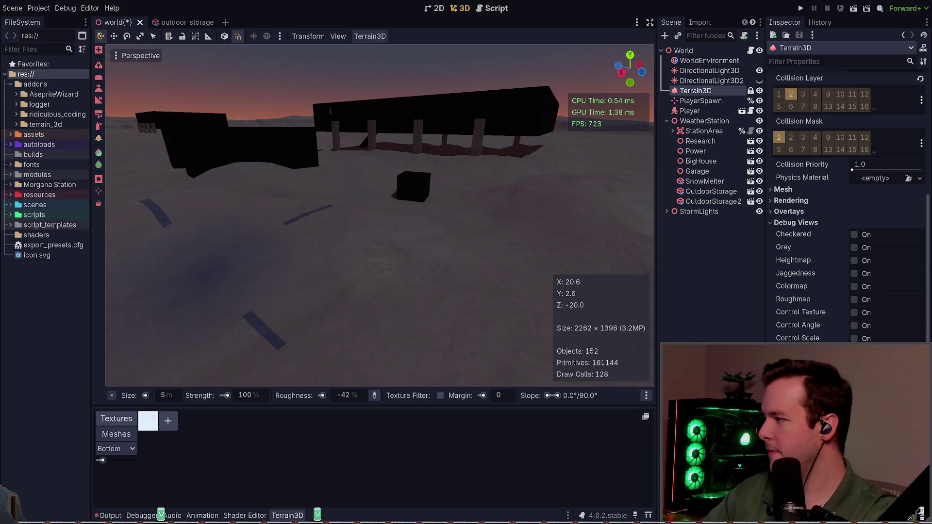
pyautogui.press('Escape')
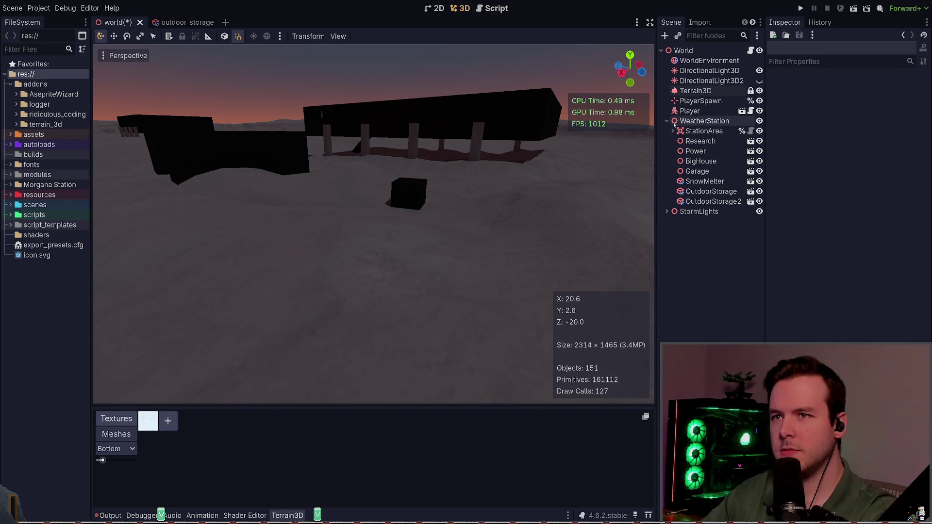
# Step: Hide DirectionalLight3D, then save and run the game with F5
pyautogui.click(759, 71)
pyautogui.moveTo(526, 202); pyautogui.dragTo(435, 110)
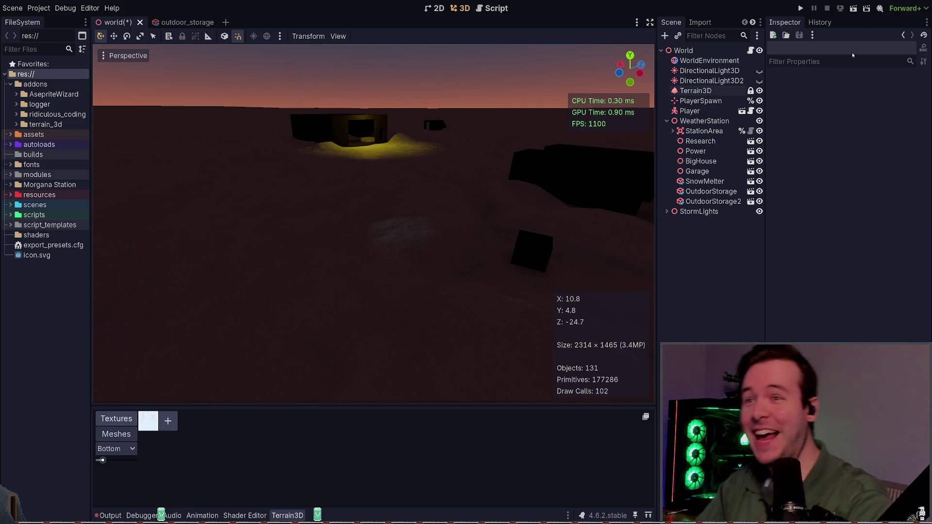
pyautogui.press('F5')
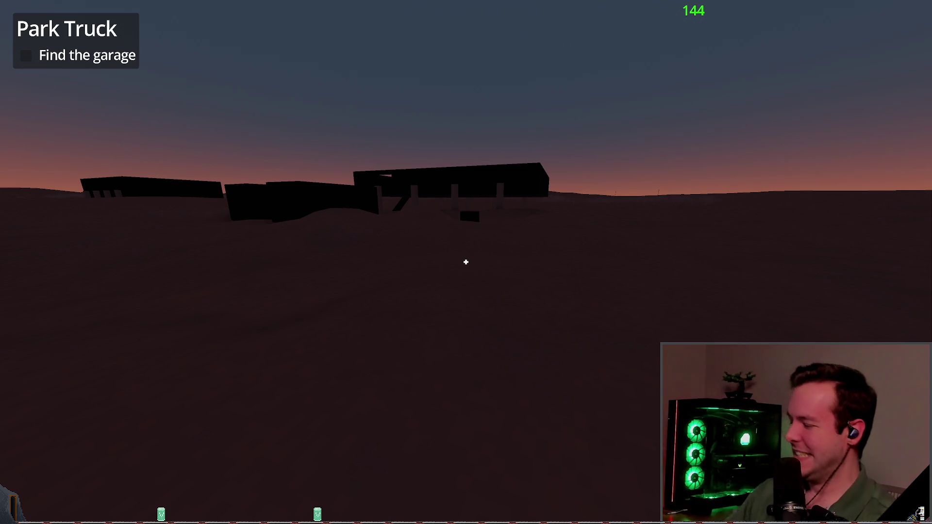
# Step: Walk toward the station with the flashlight on, then Dev Quit back to the editor
pyautogui.press('w')
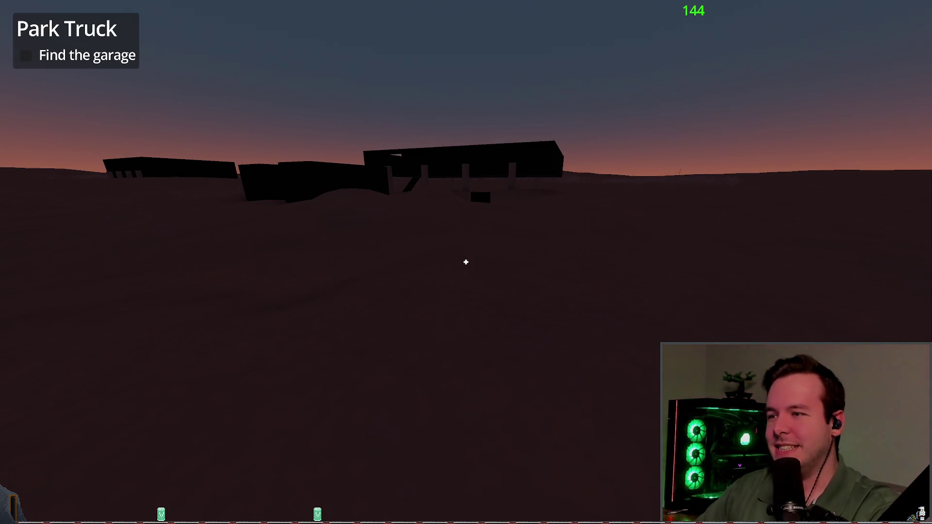
pyautogui.press('f')
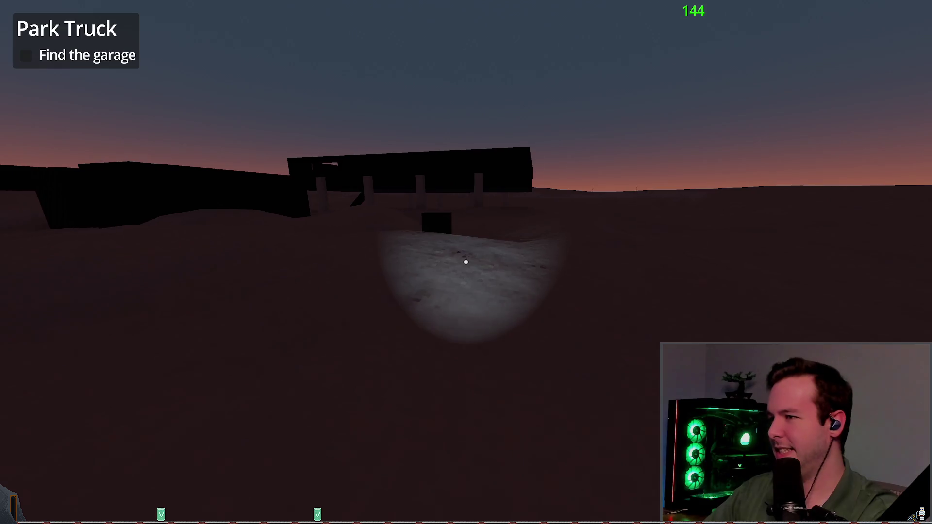
pyautogui.press('Escape')
pyautogui.press('Down')
pyautogui.press('Return')
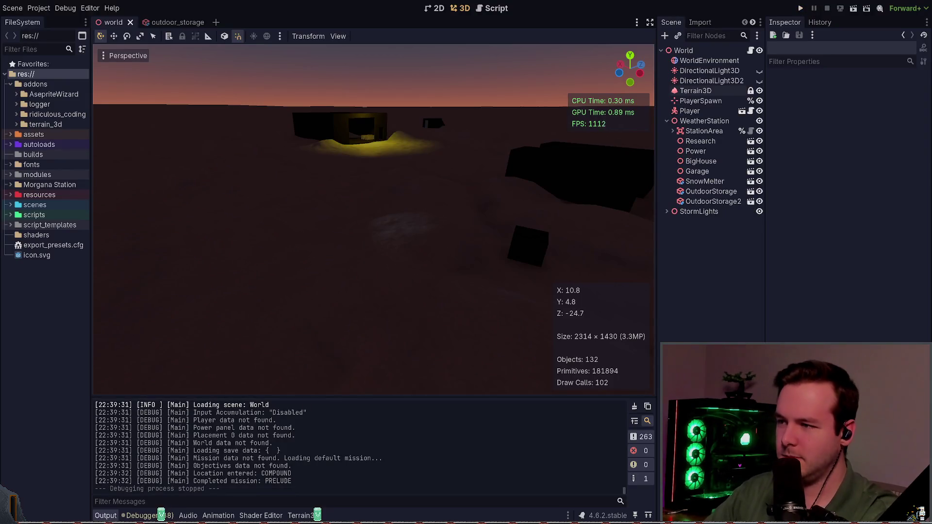
# Step: Turn DirectionalLight3D back on and save the world scene
pyautogui.press('w')
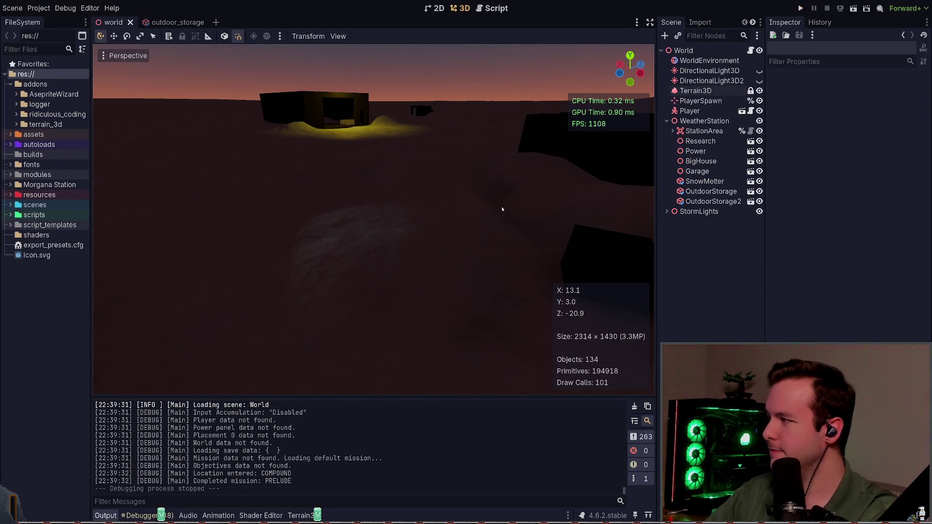
pyautogui.click(759, 70)
pyautogui.hotkey('ctrl', 's')
# Step: Look across the buildings with DirectionalLight3D hidden again for dusk lighting, then switch to the terminal
pyautogui.press('s')
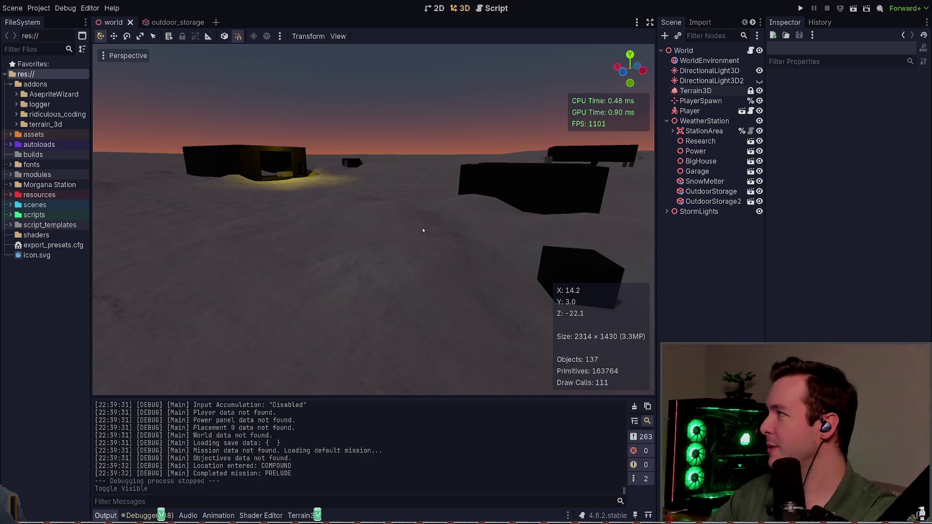
pyautogui.moveTo(399, 244)
pyautogui.mouseDown()
pyautogui.moveTo(379, 233)
pyautogui.moveTo(418, 229)
pyautogui.moveTo(389, 230)
pyautogui.mouseUp()
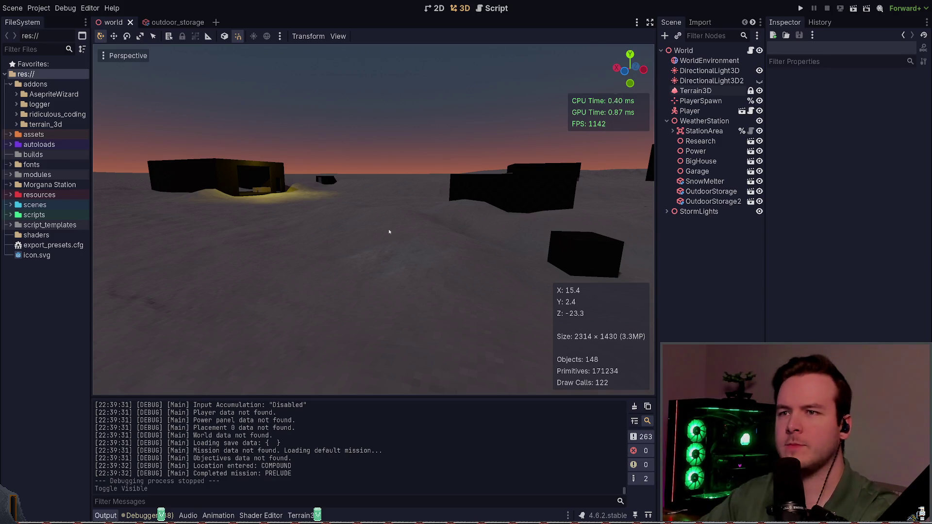
pyautogui.moveTo(428, 208)
pyautogui.mouseDown()
pyautogui.moveTo(279, 219)
pyautogui.moveTo(260, 204)
pyautogui.moveTo(272, 204)
pyautogui.mouseUp()
pyautogui.click(759, 70)
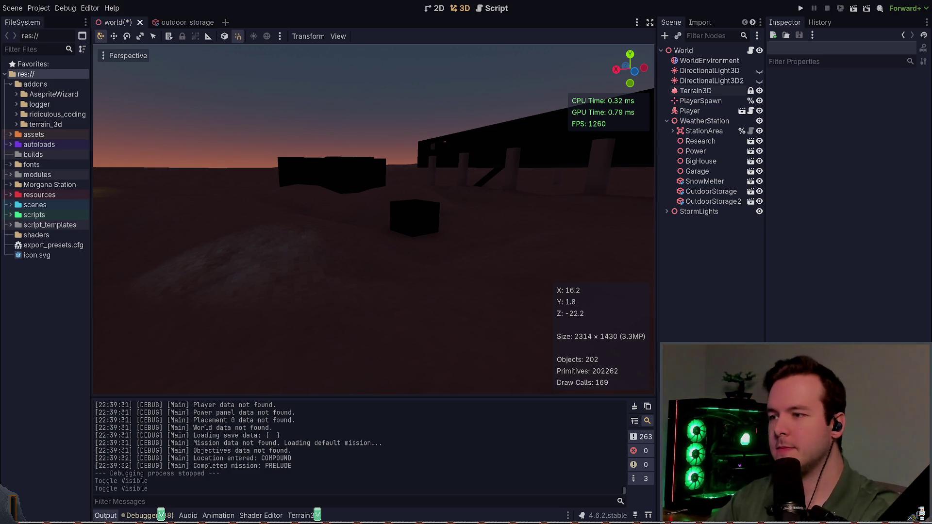
pyautogui.moveTo(262, 256)
pyautogui.mouseDown()
pyautogui.moveTo(291, 258)
pyautogui.moveTo(333, 217)
pyautogui.mouseUp()
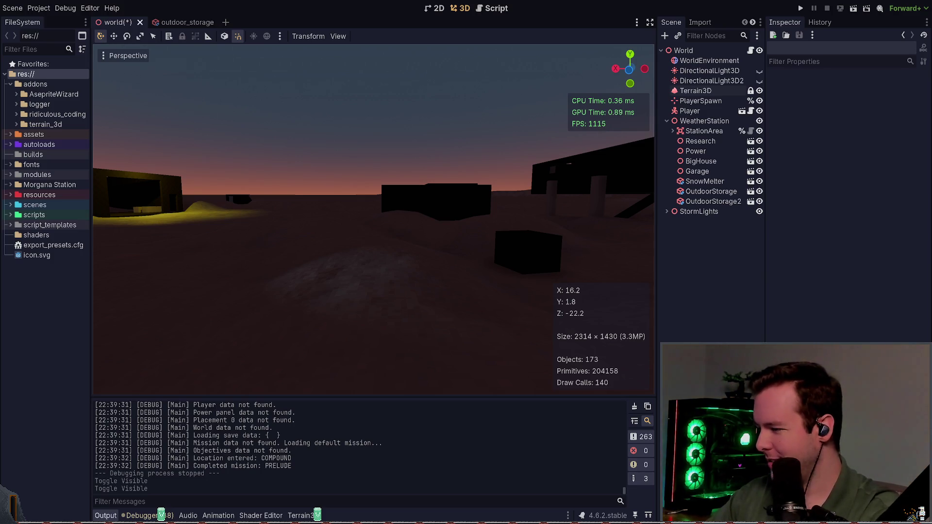
pyautogui.hotkey('alt', 'Tab')
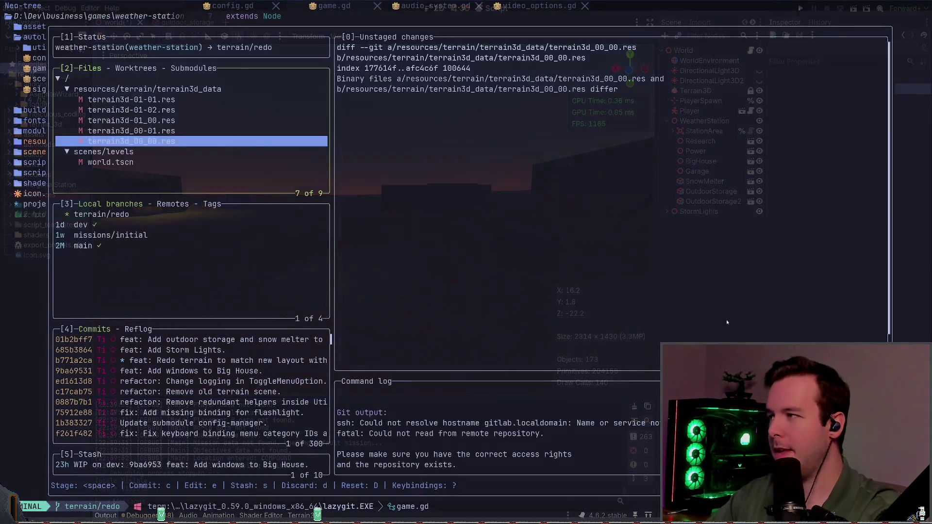
# Step: In lazygit, stage the terrain3d_data folder and world.tscn and start a commit
pyautogui.press('q')
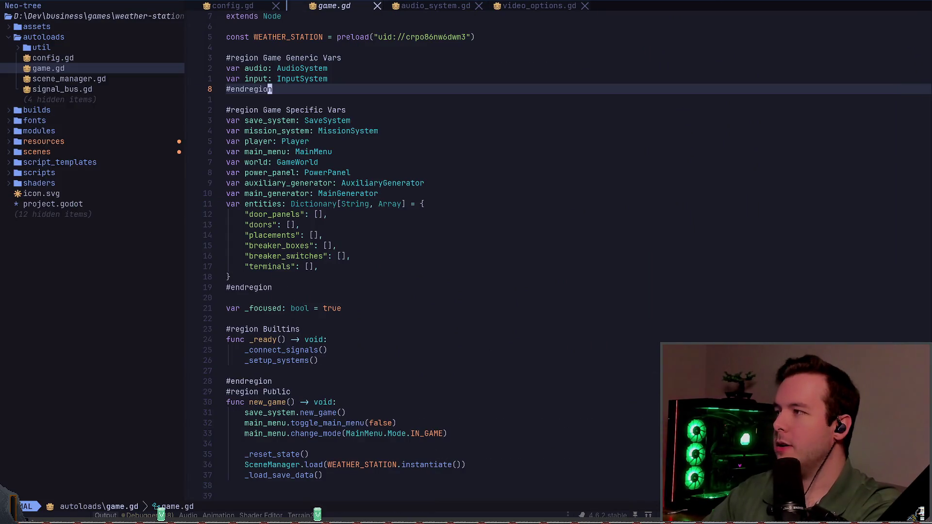
pyautogui.press('space')
pyautogui.press('g')
pyautogui.press('g')
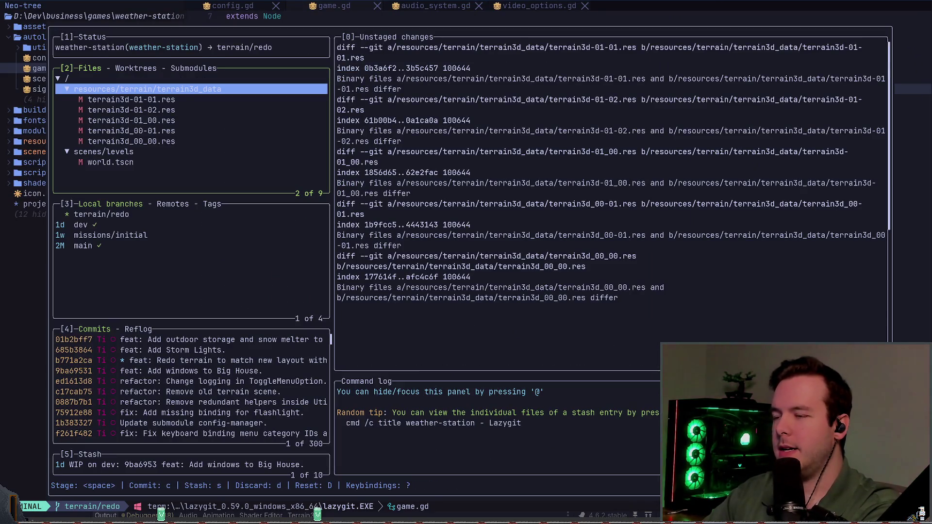
pyautogui.press('space')
pyautogui.press('Down')
pyautogui.press('Down')
pyautogui.press('Down')
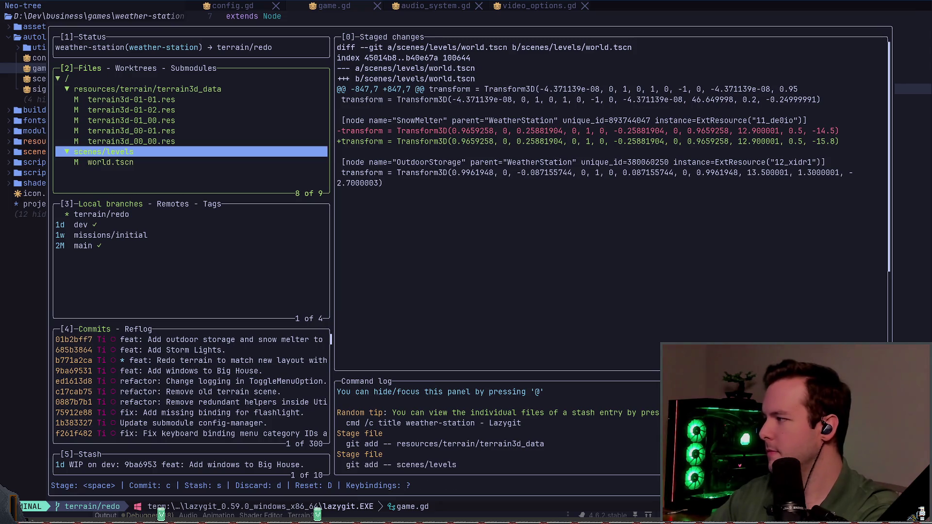
pyautogui.press('c')
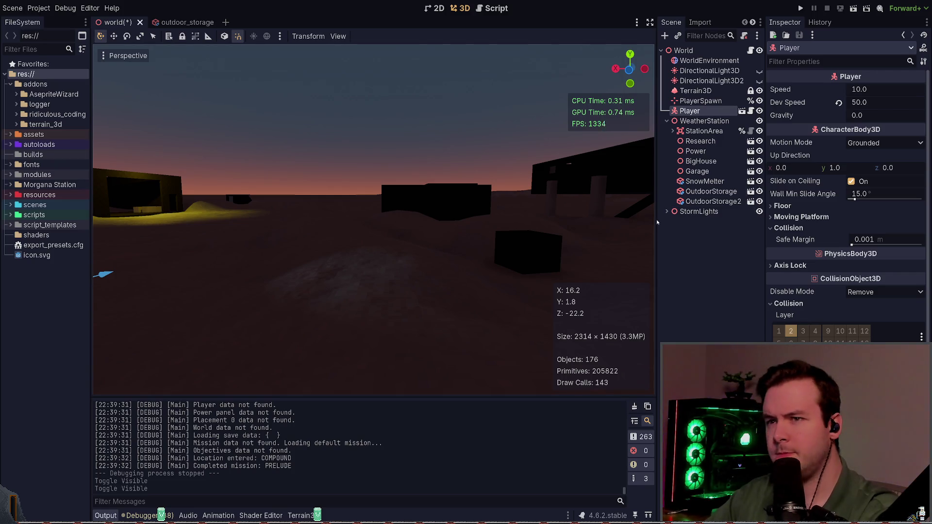
# Step: Open the player scene and inspect its Flashlight and Head nodes
pyautogui.click(742, 111)
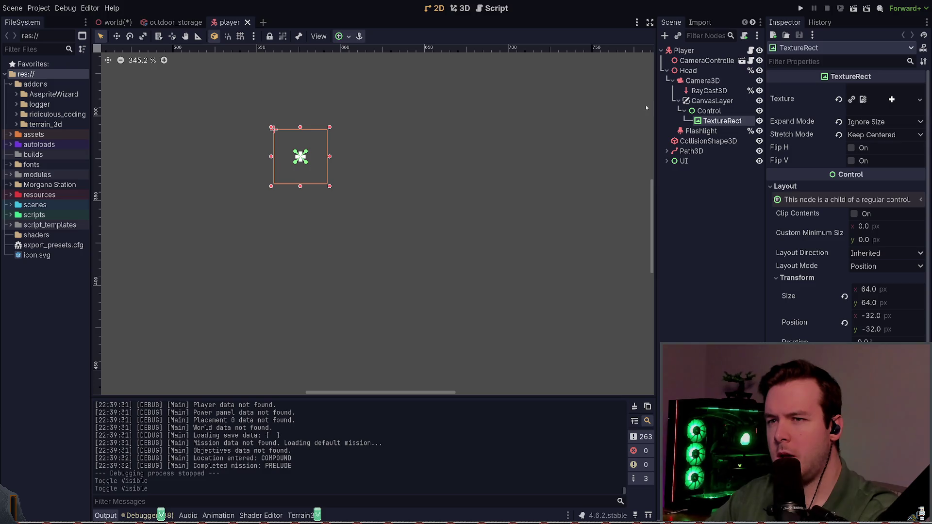
pyautogui.click(702, 131)
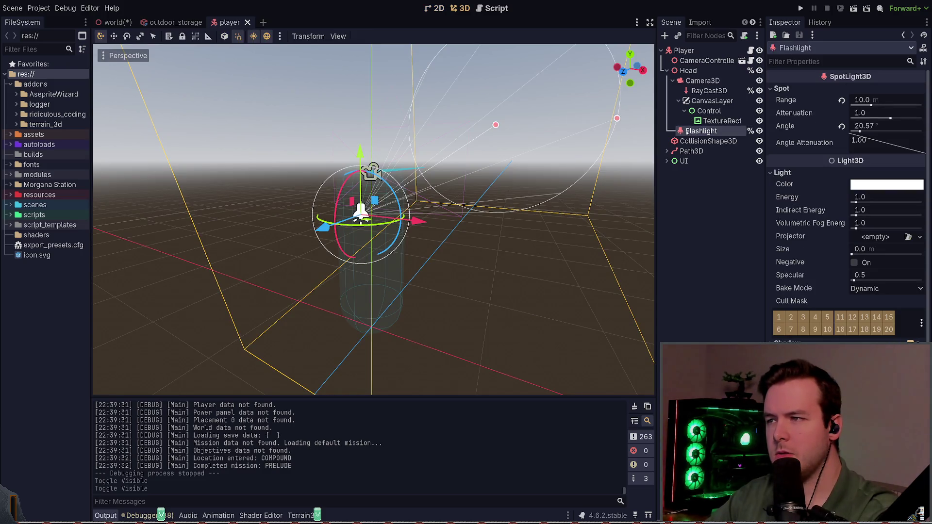
pyautogui.click(673, 81)
pyautogui.click(685, 71)
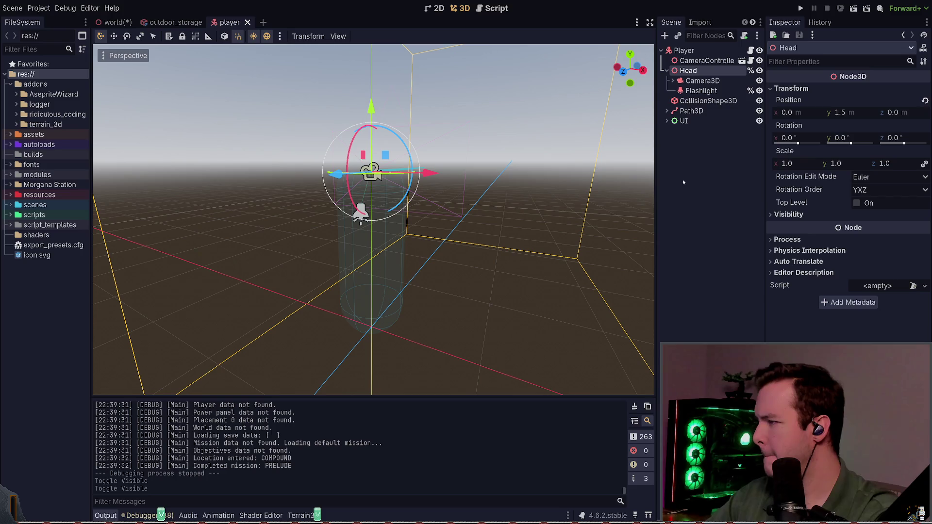
# Step: Widen the FileSystem dock, close the player tab, and return to the world scene
pyautogui.moveTo(90, 200); pyautogui.dragTo(112, 200)
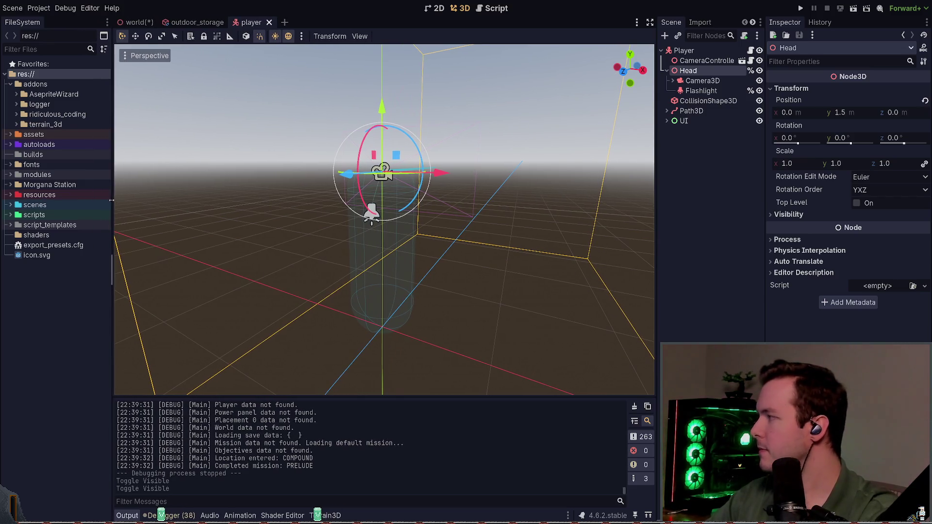
pyautogui.click(708, 158)
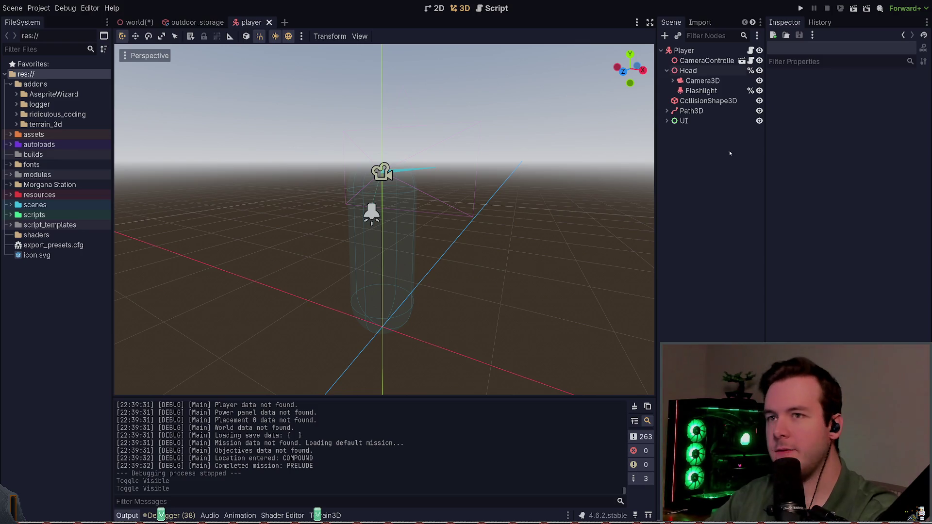
pyautogui.click(268, 22)
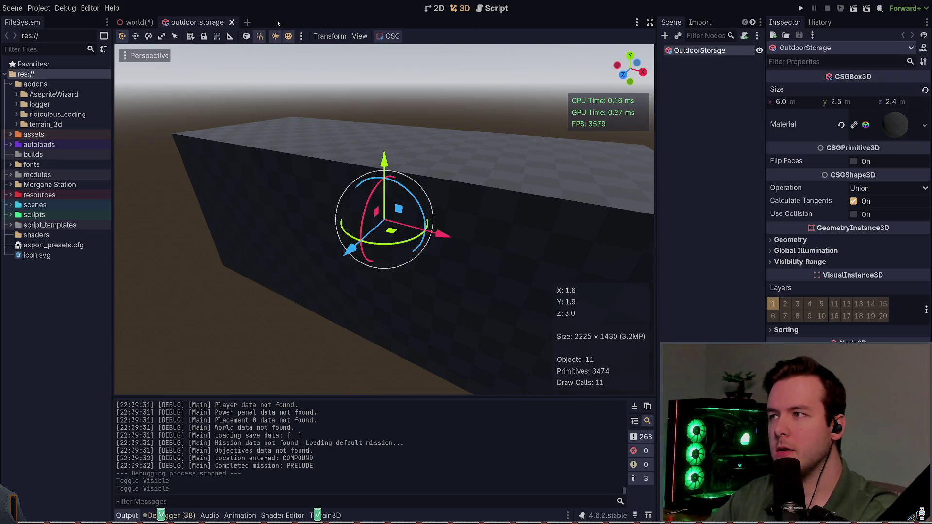
pyautogui.click(136, 22)
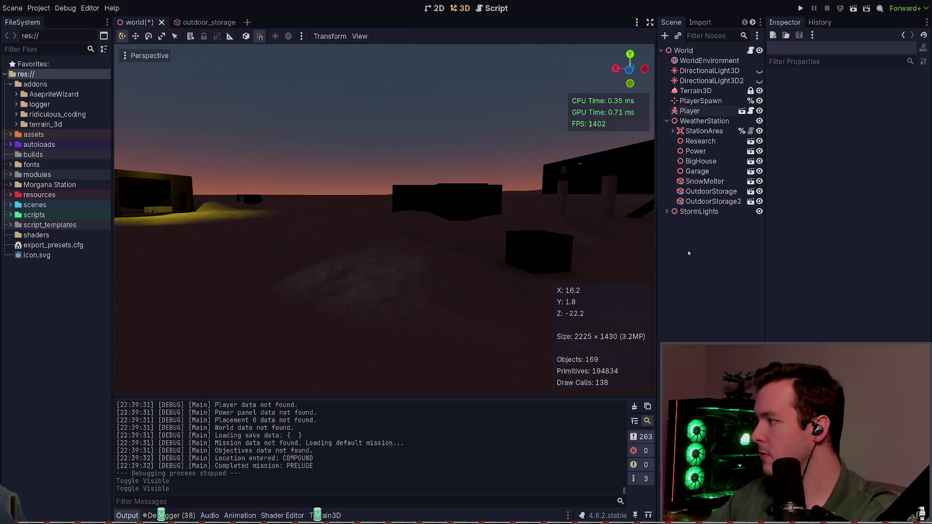
# Step: Toggle DirectionalLight3D to compare lighting, leave it hidden, save, and run the game
pyautogui.hotkey('ctrl', 's')
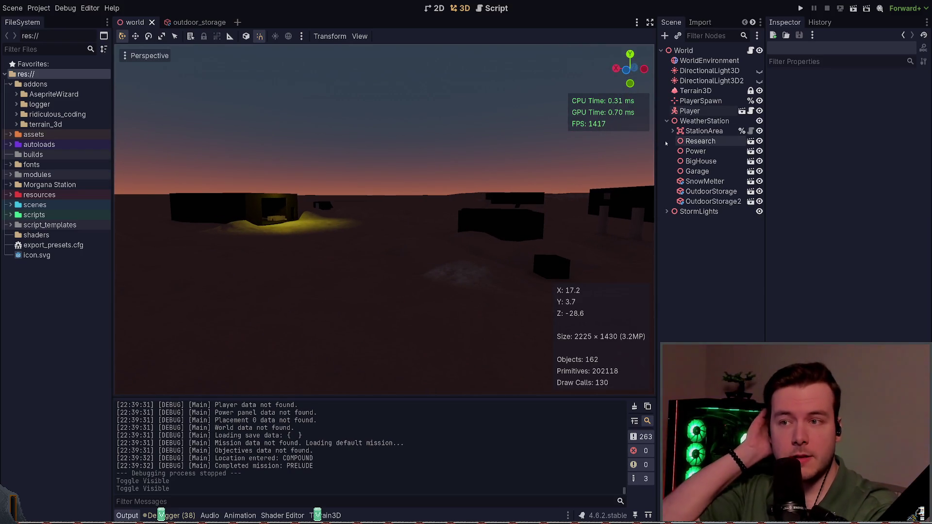
pyautogui.click(667, 212)
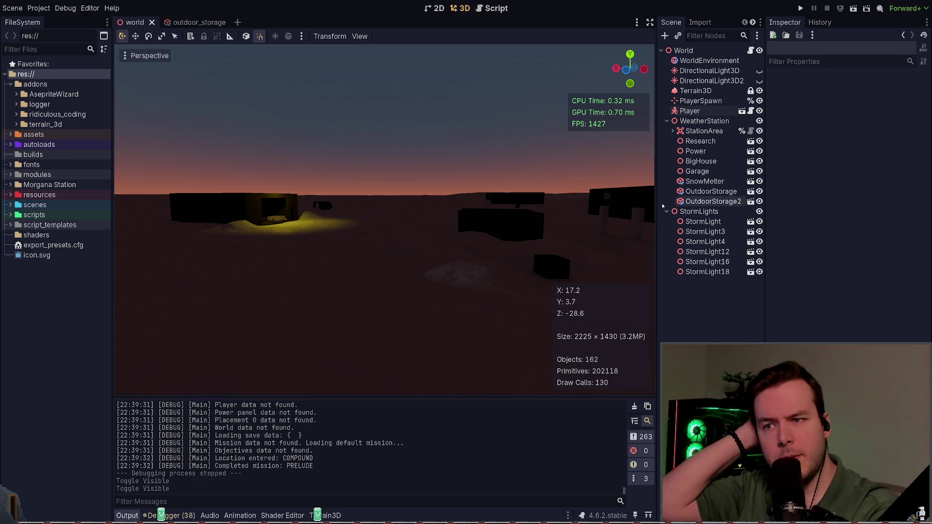
pyautogui.click(667, 211)
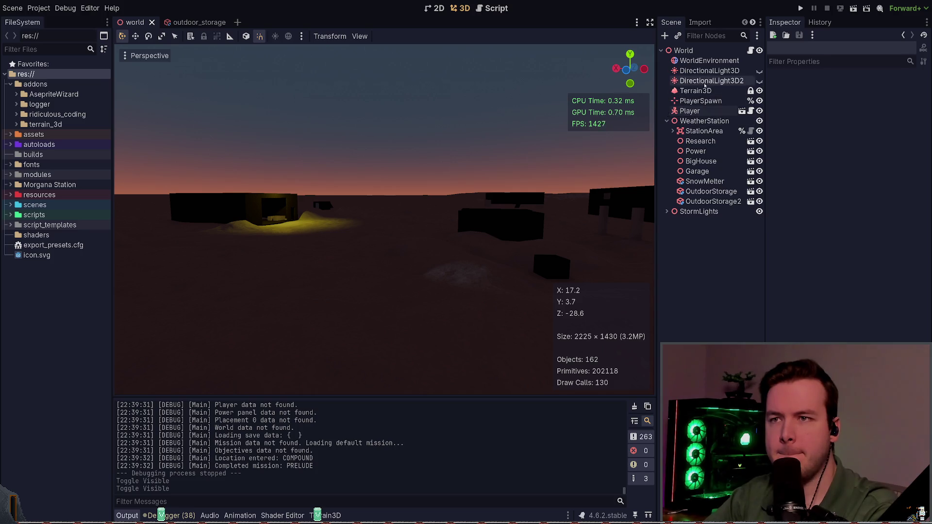
pyautogui.click(759, 72)
pyautogui.click(759, 72)
pyautogui.click(759, 71)
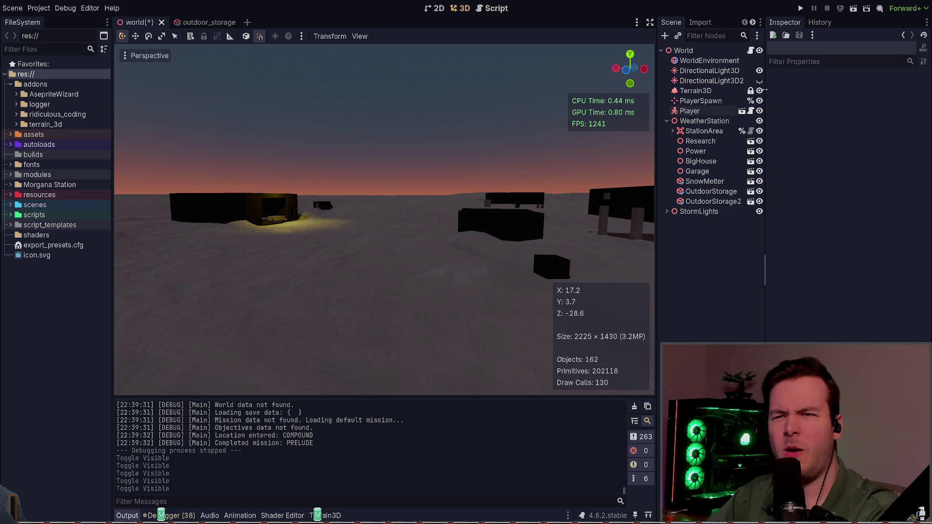
pyautogui.click(760, 71)
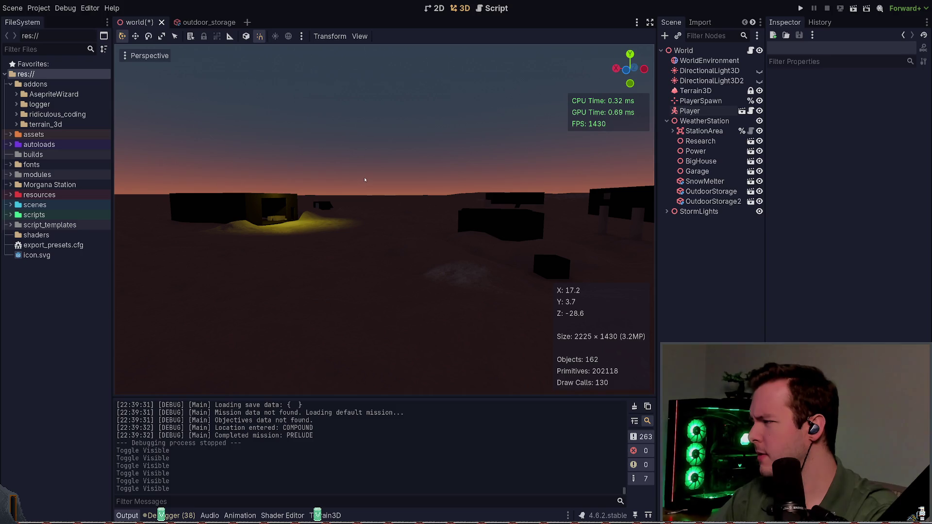
pyautogui.hotkey('ctrl', 's')
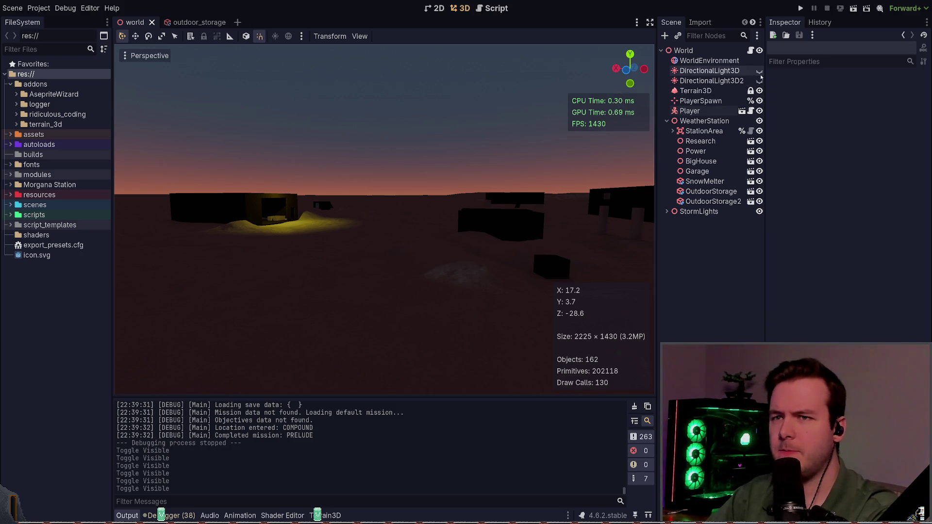
pyautogui.press('F5')
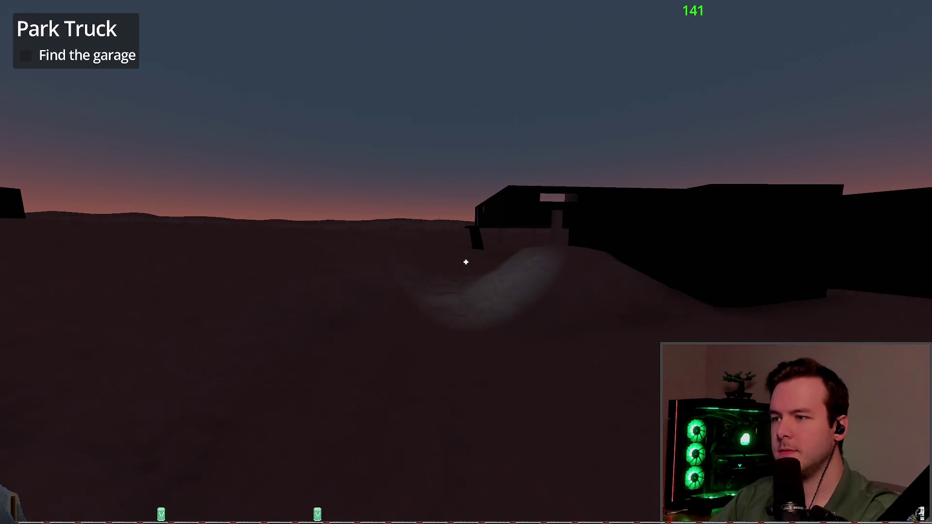
# Step: Walk through the garage, the table room and the Terminals and Extras room to the corridor
pyautogui.press('w')
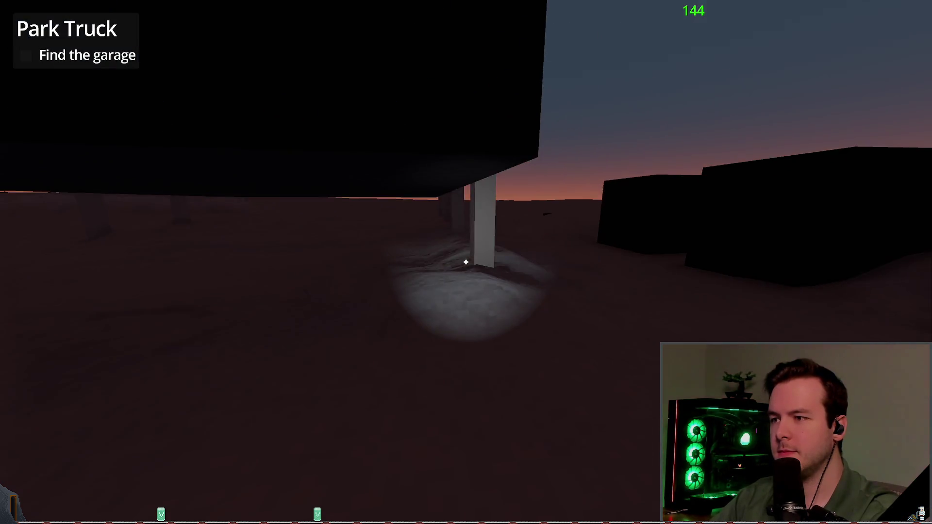
pyautogui.press('w')
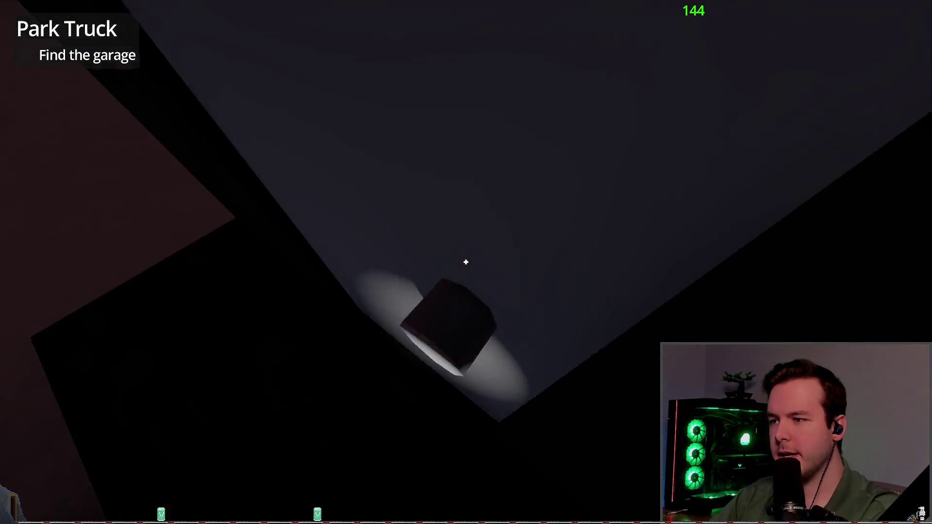
pyautogui.press('w')
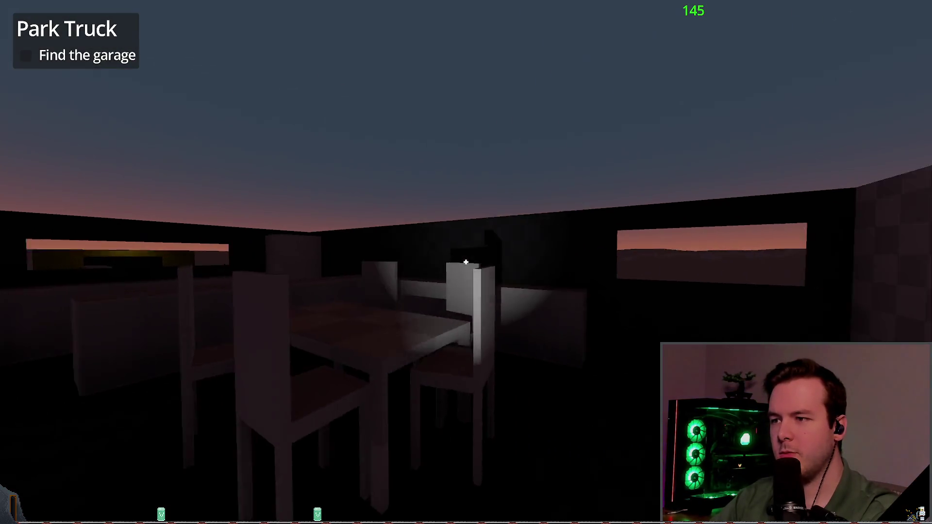
pyautogui.press('w')
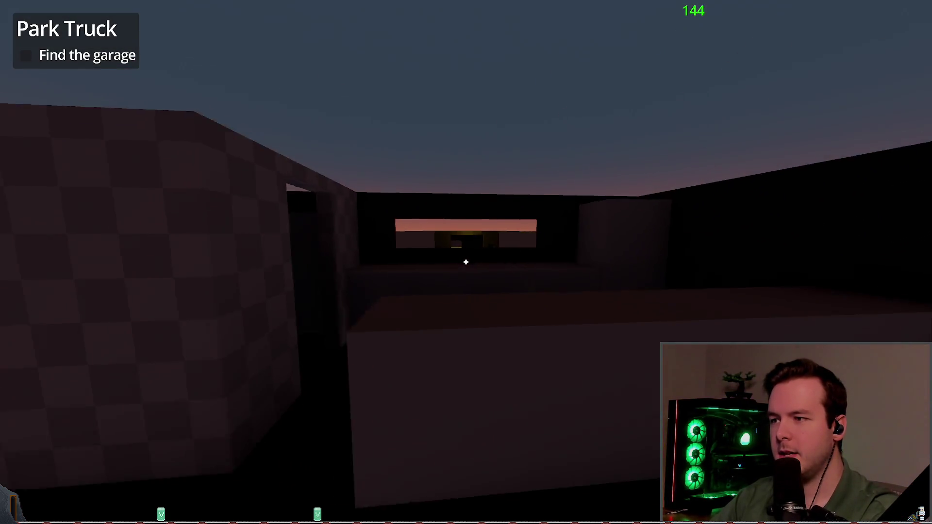
pyautogui.press('w')
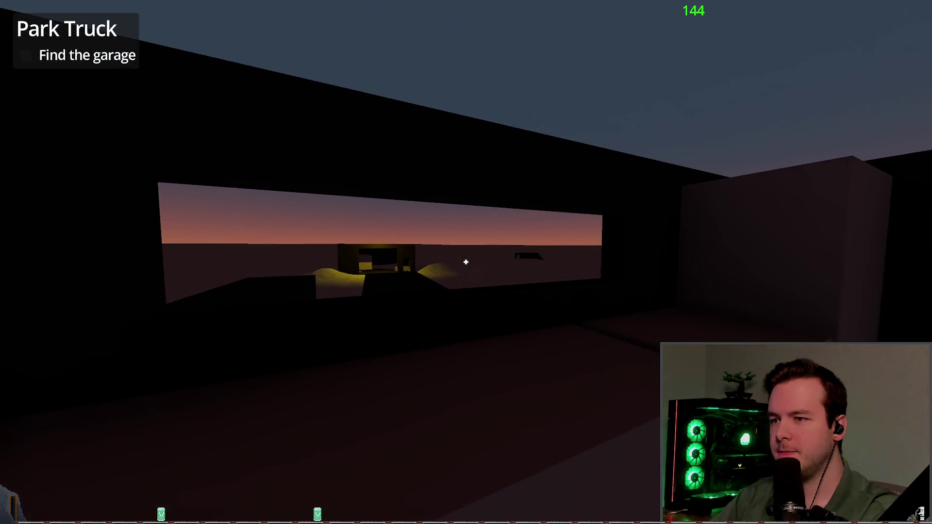
pyautogui.press('w')
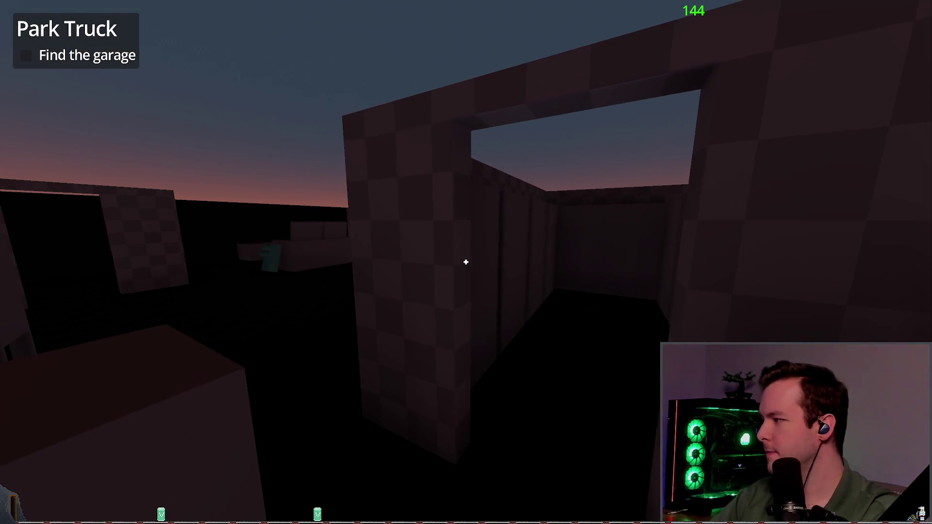
pyautogui.press('w')
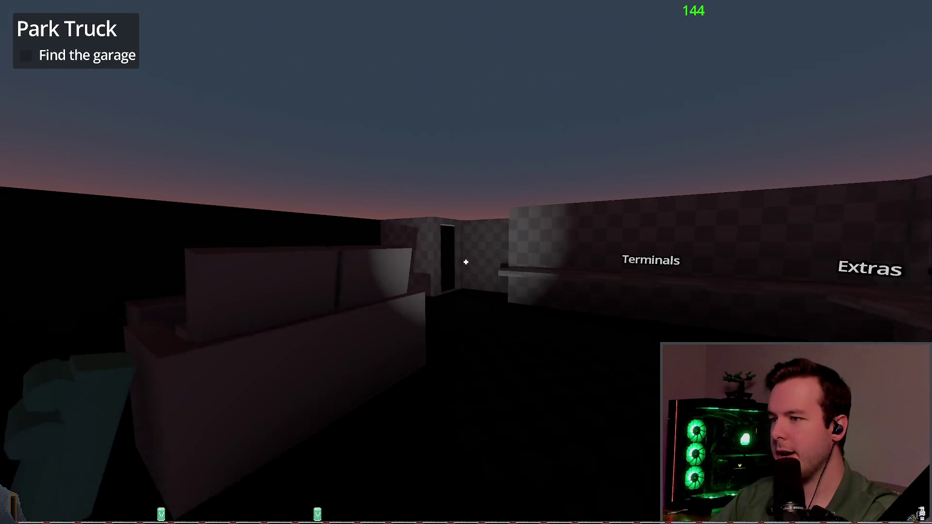
pyautogui.press('w')
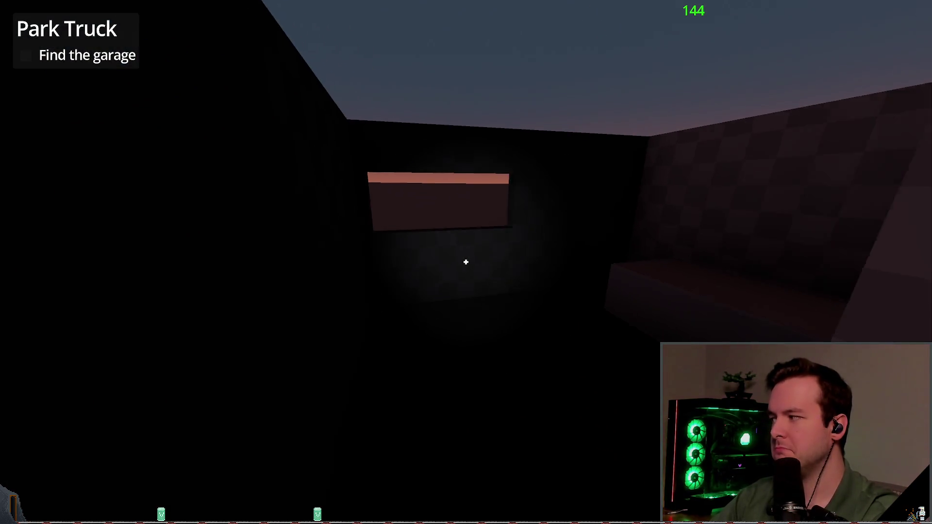
pyautogui.press('w')
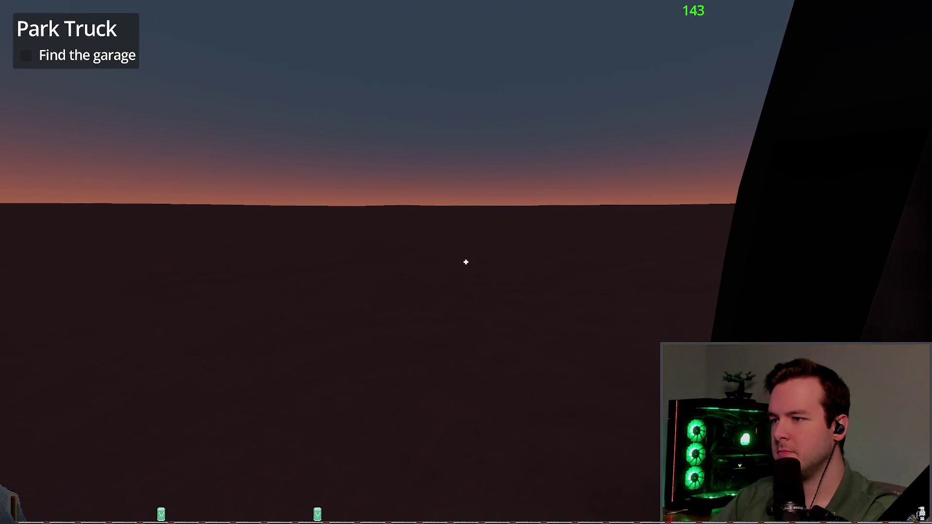
pyautogui.press('w')
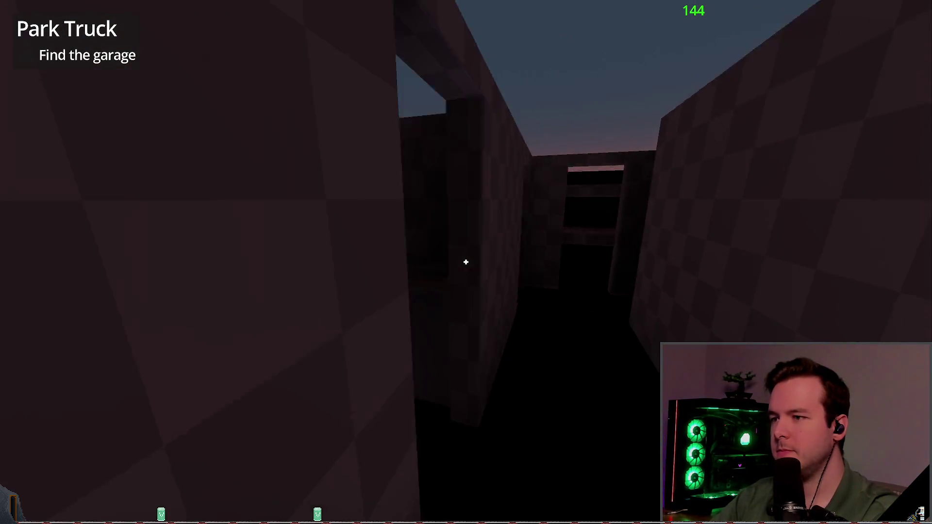
pyautogui.press('w')
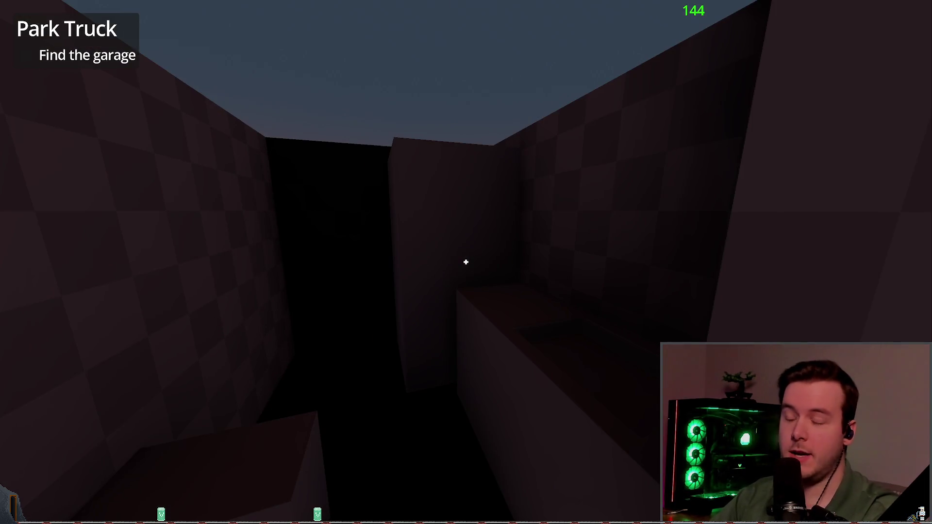
# Step: Go through the dark checkered passage to the orange-banded wall, then quit to the editor
pyautogui.press('s')
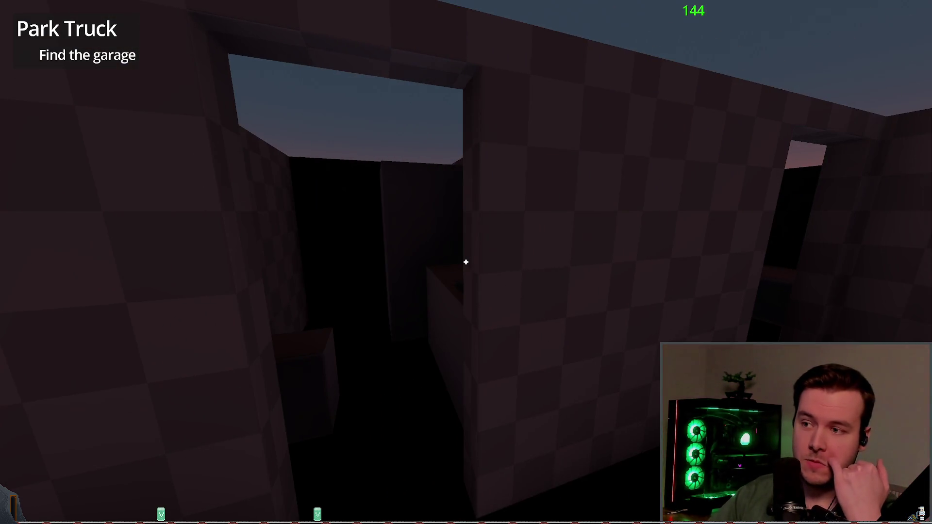
pyautogui.press('s')
pyautogui.press('w')
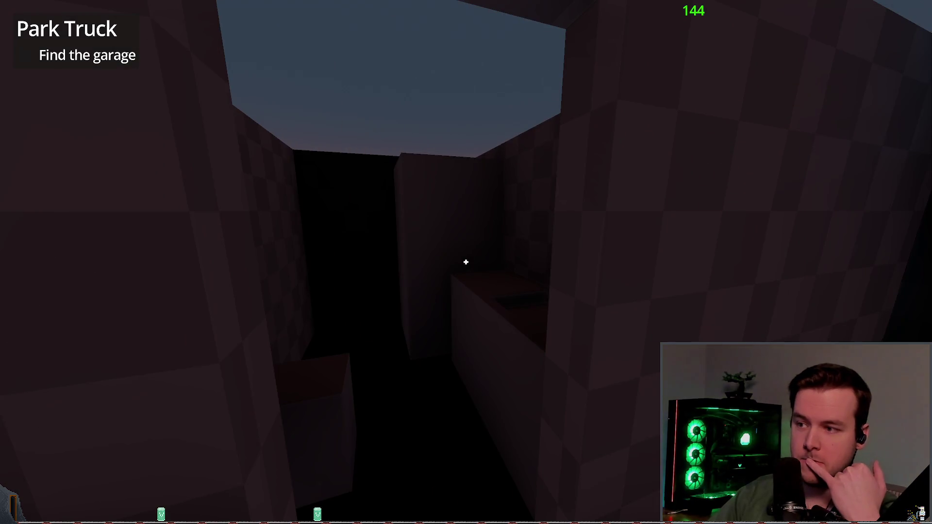
pyautogui.press('w')
pyautogui.press('w')
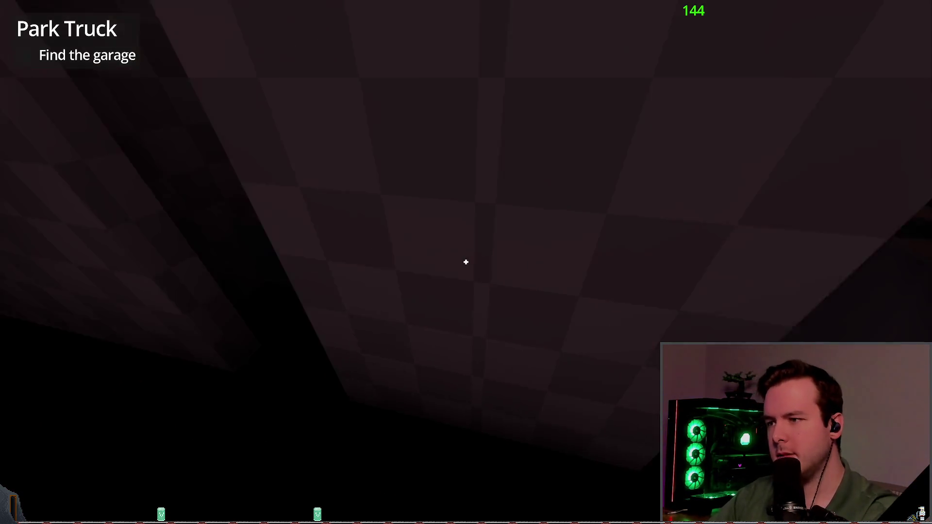
pyautogui.press('w')
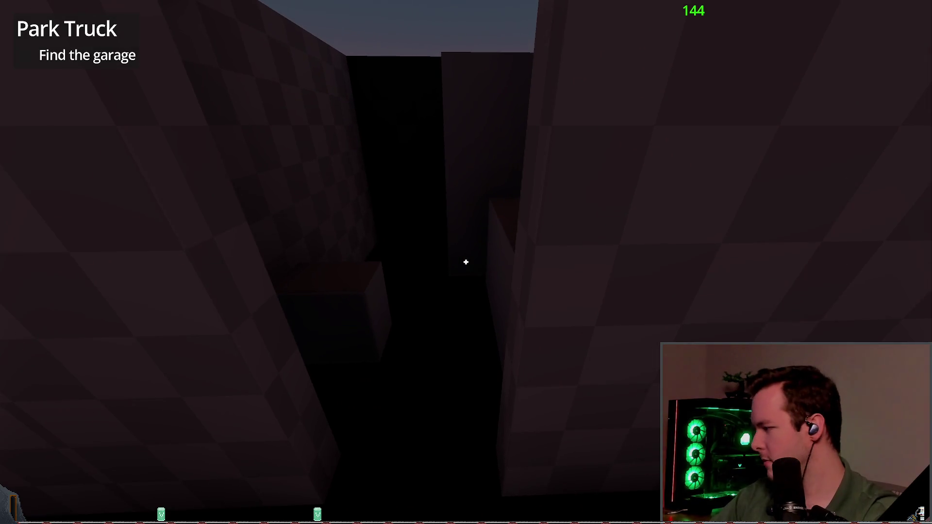
pyautogui.press('w')
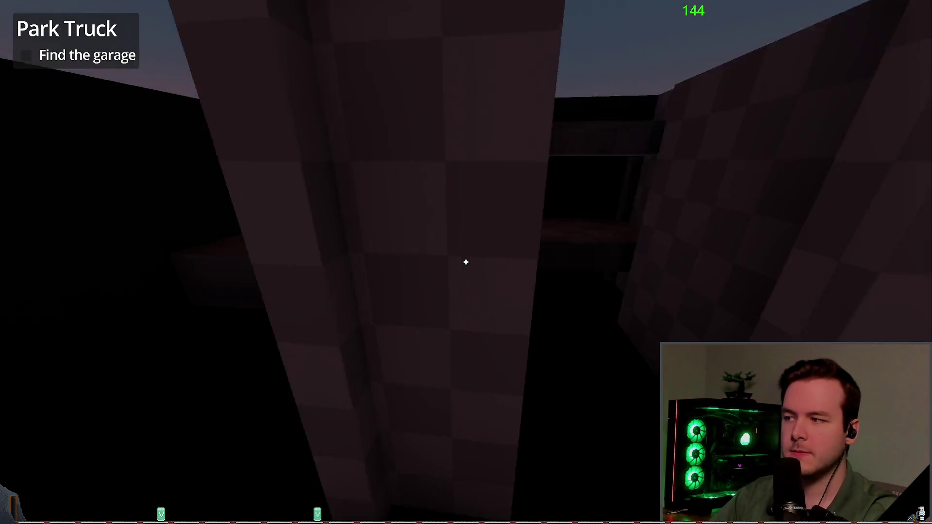
pyautogui.press('w')
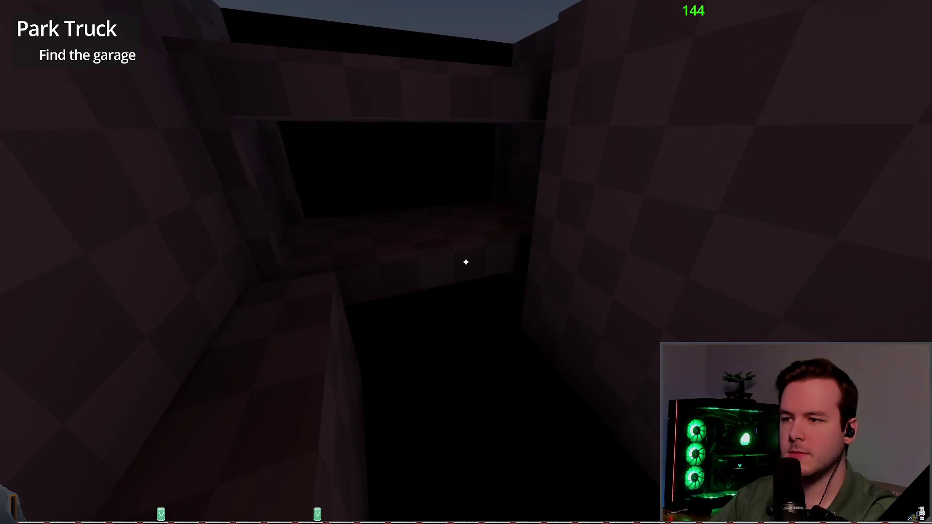
pyautogui.press('w')
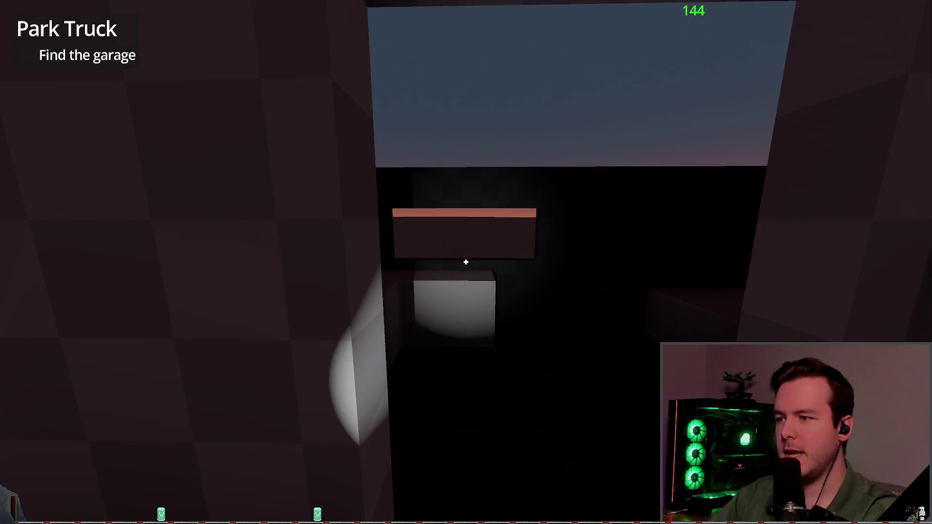
pyautogui.press('w')
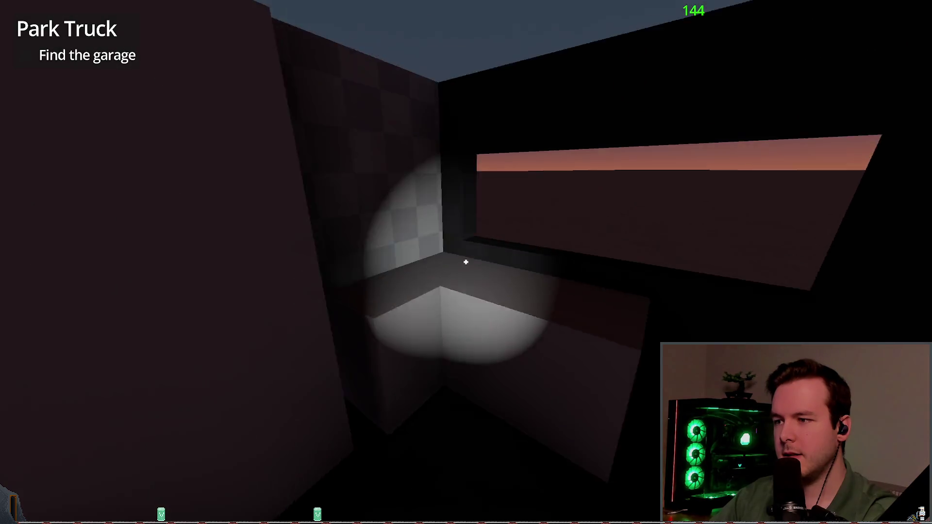
pyautogui.press('w')
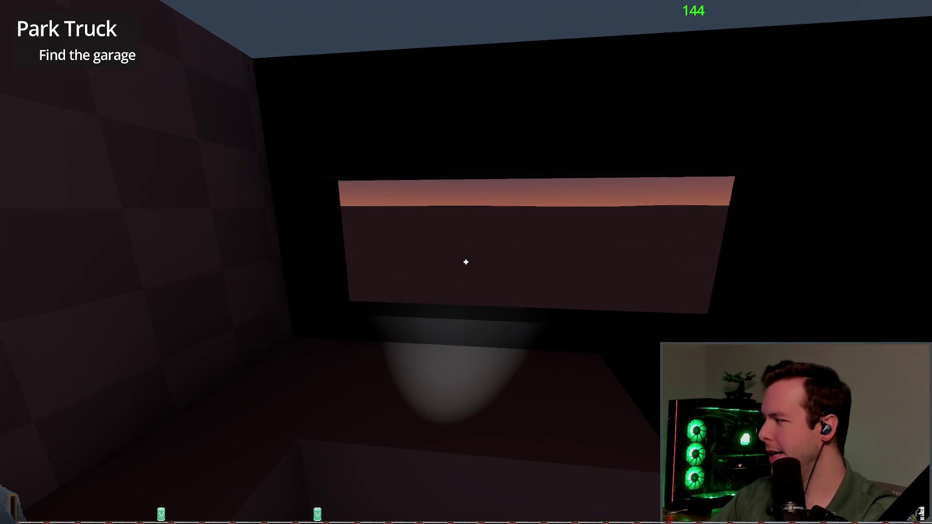
pyautogui.press('w')
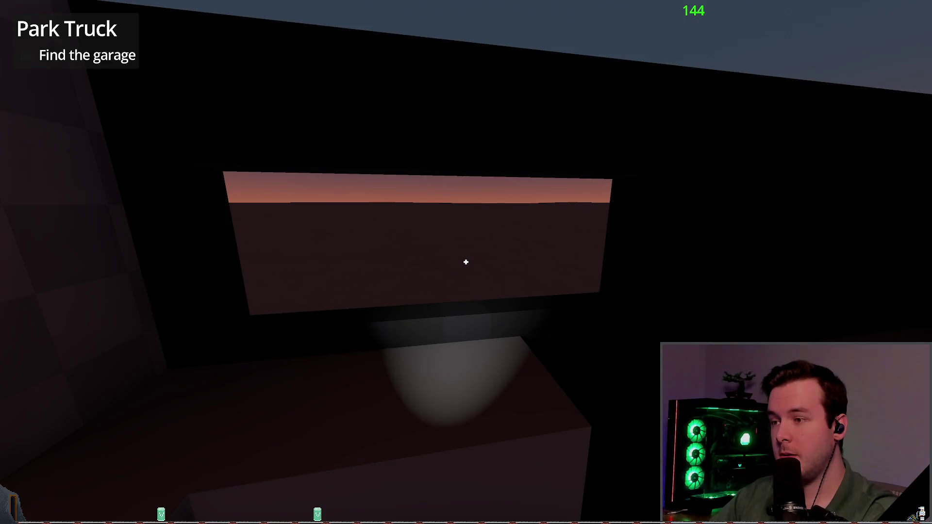
pyautogui.press('w')
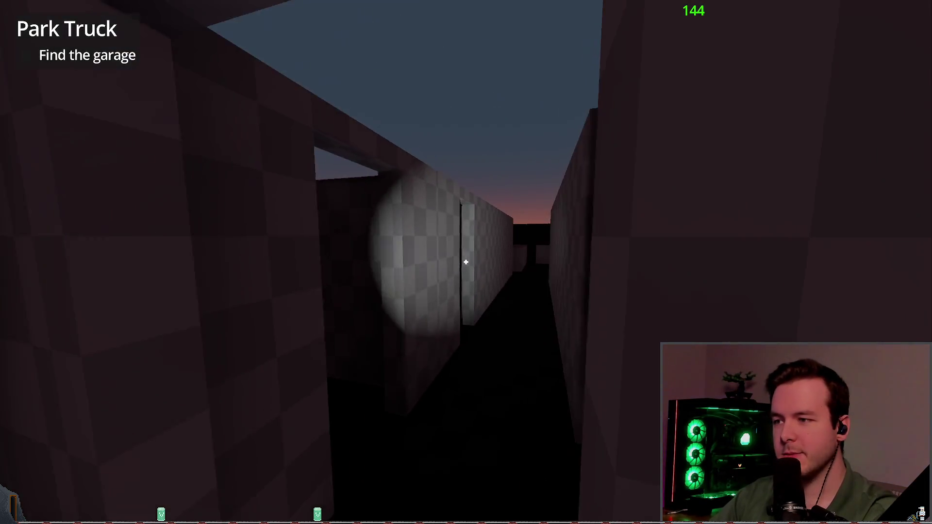
pyautogui.press('Escape')
pyautogui.click(45, 333)
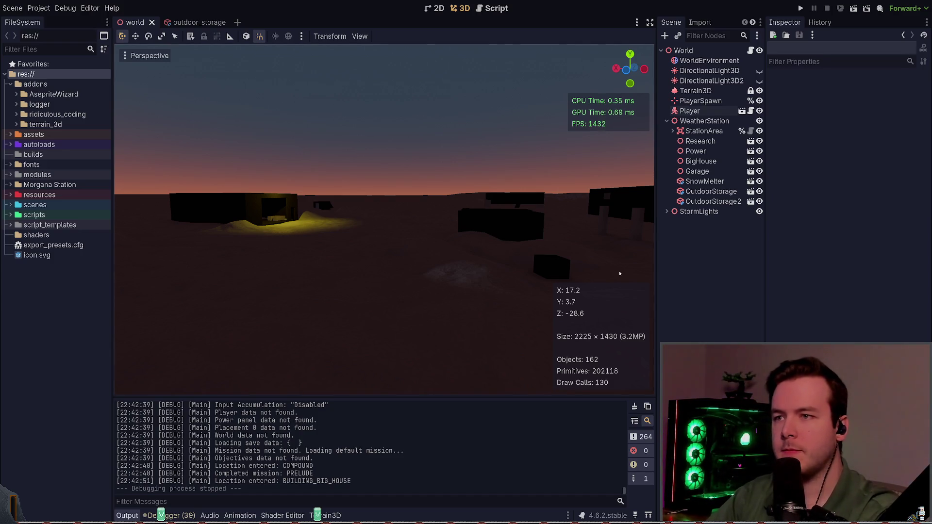
# Step: Show DirectionalLight3D again, then save and launch the game with Play
pyautogui.click(759, 71)
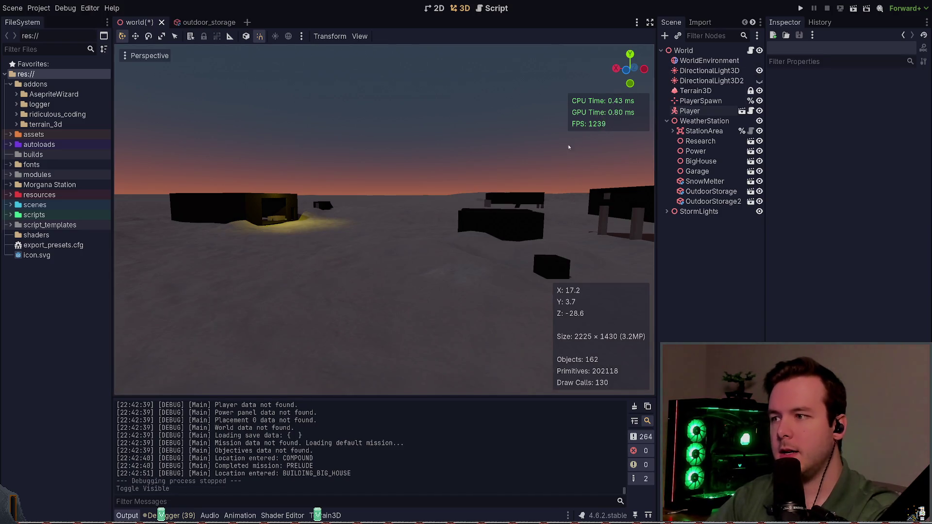
pyautogui.click(799, 9)
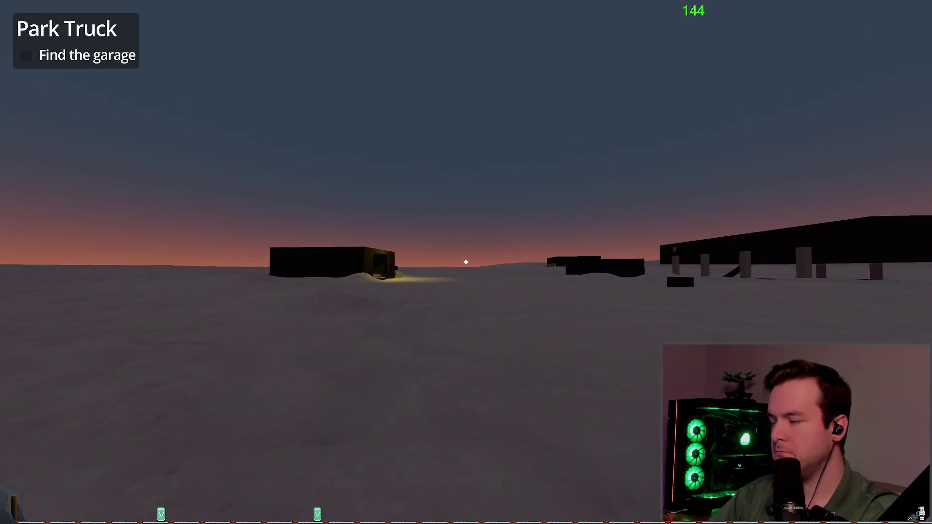
# Step: Walk toward the garage, quit the game to the editor, and return to lazygit
pyautogui.press('w')
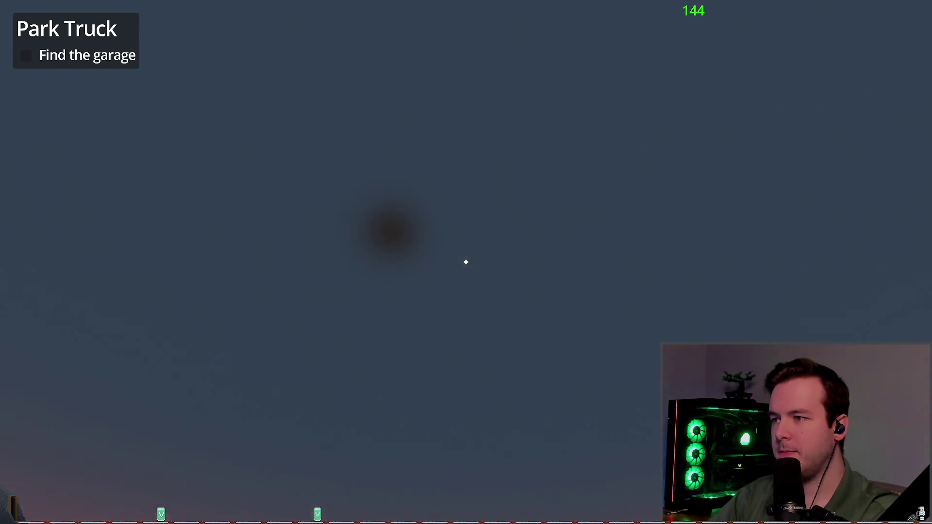
pyautogui.press('Escape')
pyautogui.click(45, 334)
pyautogui.click(416, 304)
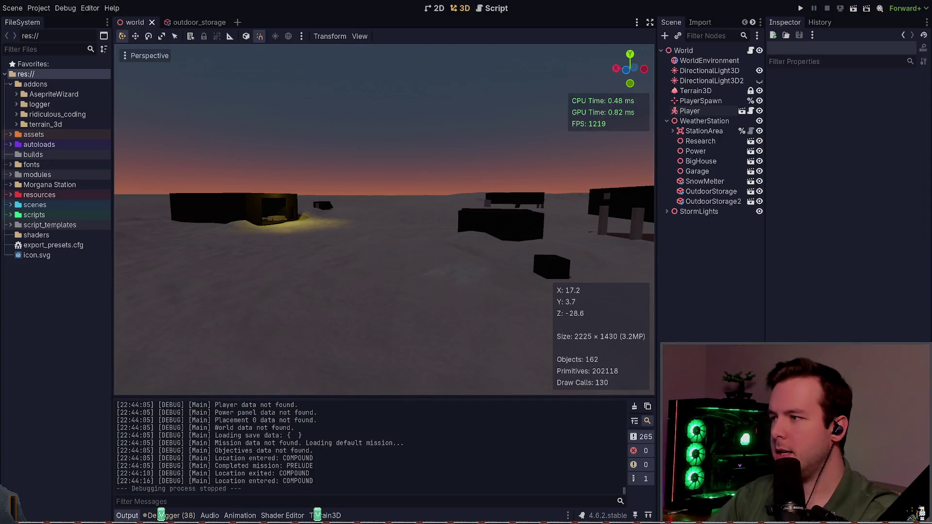
pyautogui.hotkey('alt', 'Tab')
pyautogui.press('Up')
pyautogui.press('Up')
# Step: Write and confirm the commit summary 'feat: Add snow buildup on buildings and carve pathways.'
pyautogui.write('c')
pyautogui.write('feat: ')
pyautogui.write('Finish redoing t')
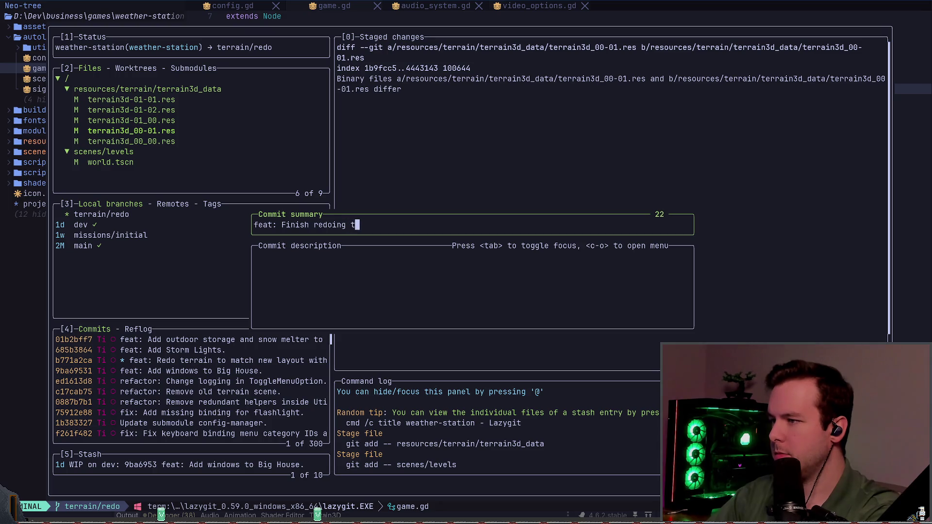
pyautogui.write('rrain')
pyautogui.press('BackSpace')
pyautogui.press('BackSpace')
pyautogui.press('BackSpace')
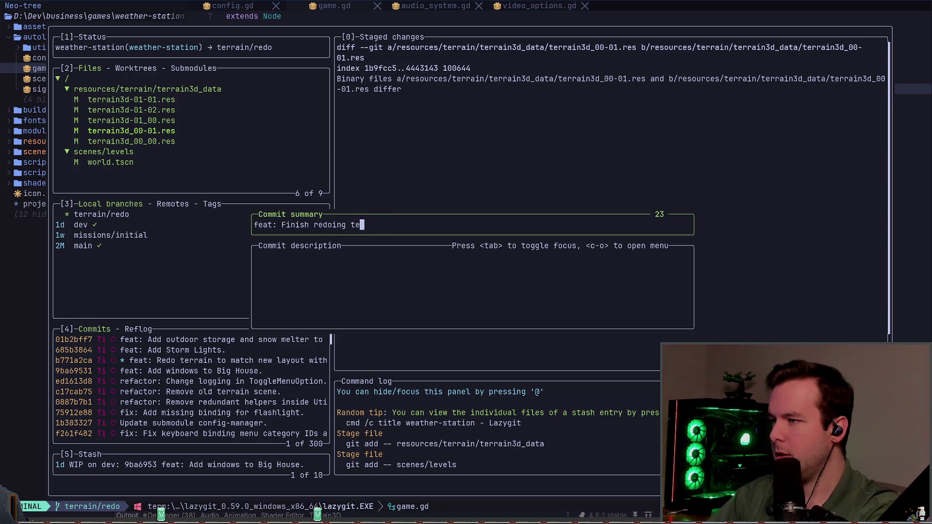
pyautogui.press('BackSpace')
pyautogui.press('BackSpace')
pyautogui.press('BackSpace')
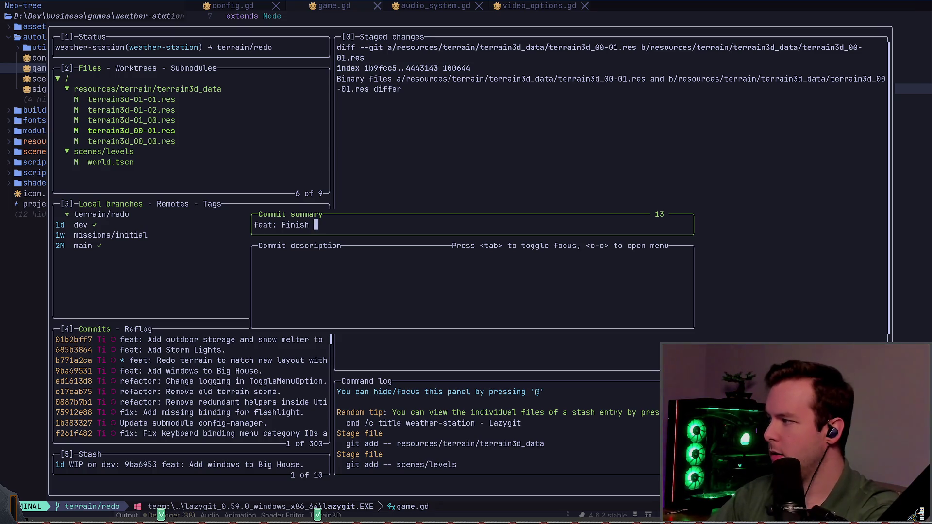
pyautogui.write('adding snow ')
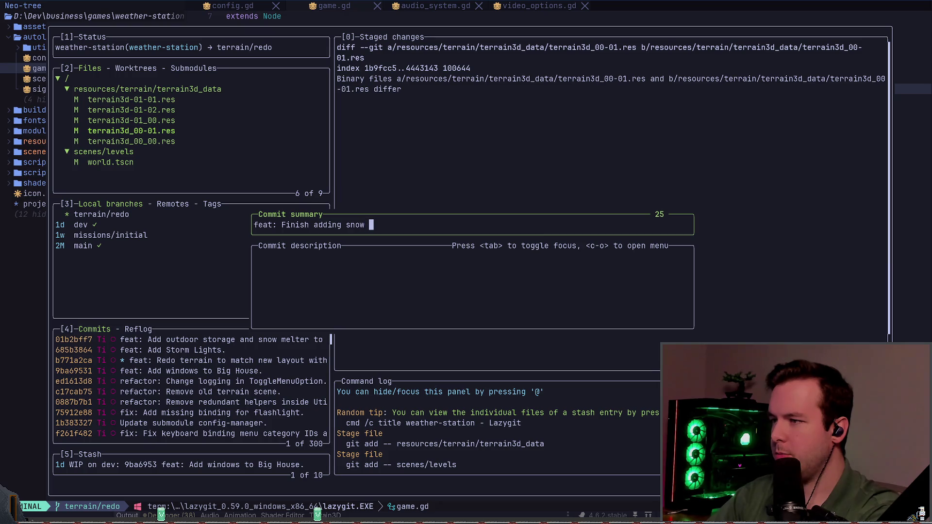
pyautogui.write('building up onb')
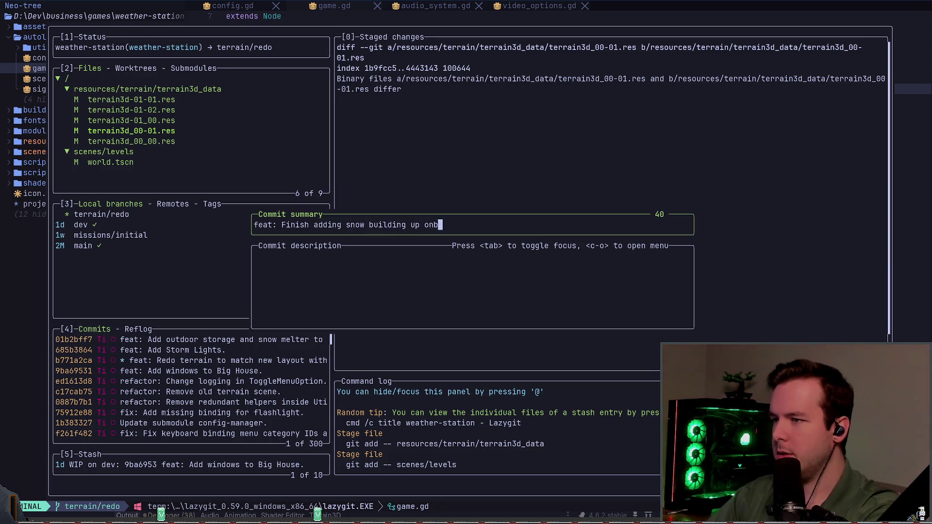
pyautogui.press('BackSpace')
pyautogui.press('BackSpace')
pyautogui.press('BackSpace')
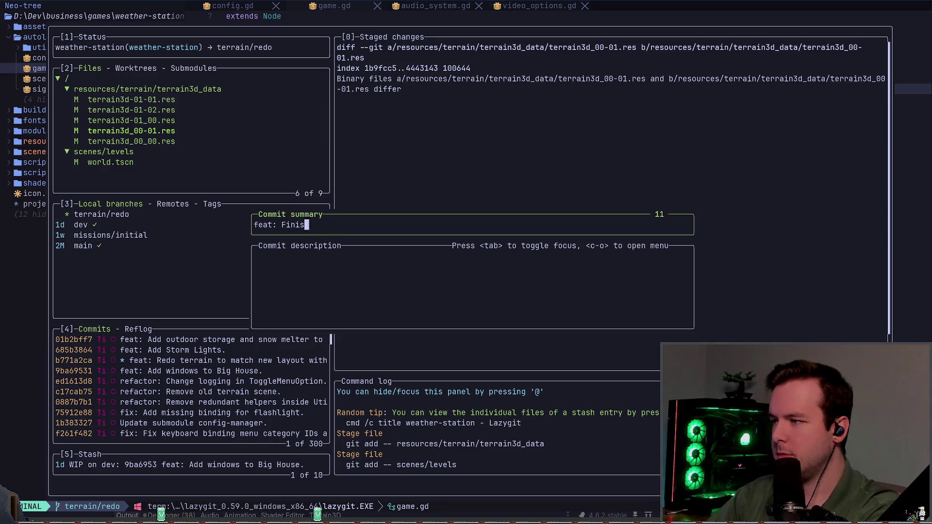
pyautogui.write('Add snow')
pyautogui.write('buildi')
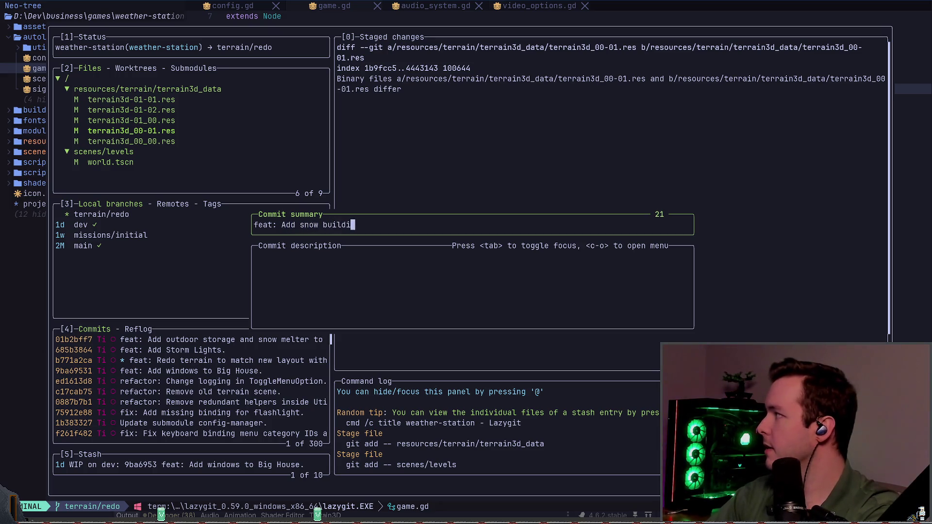
pyautogui.press('BackSpace')
pyautogui.write('up on buildings nad')
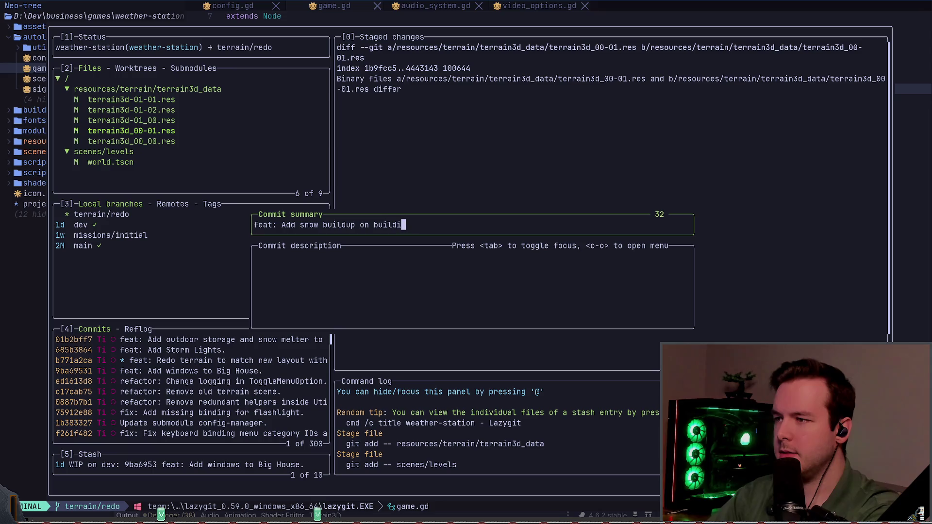
pyautogui.press('BackSpace')
pyautogui.press('BackSpace')
pyautogui.press('BackSpace')
pyautogui.write('and pathwa')
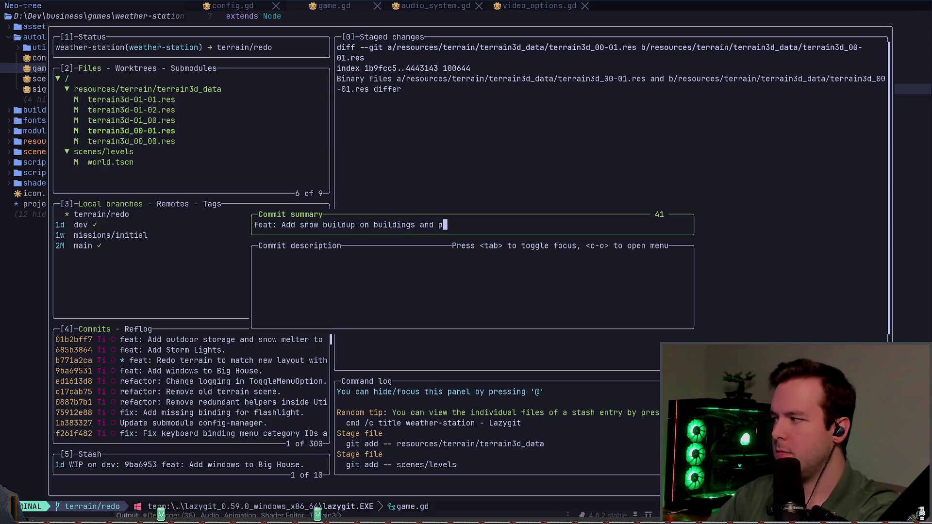
pyautogui.press('BackSpace')
pyautogui.press('BackSpace')
pyautogui.press('BackSpace')
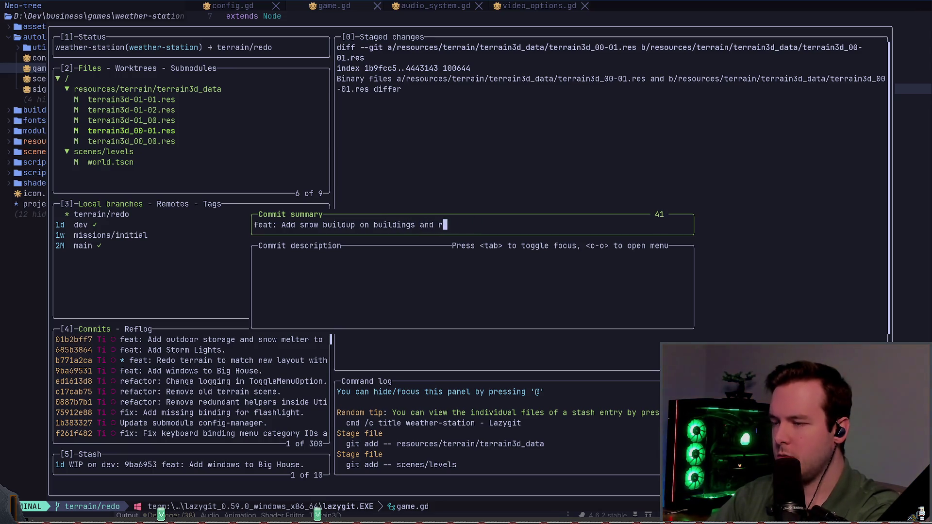
pyautogui.write('carve pathways.')
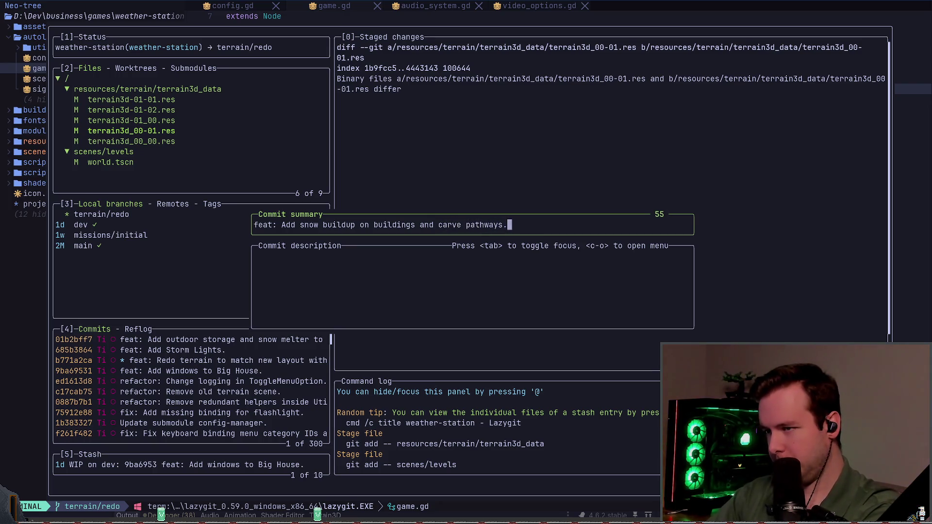
pyautogui.press('Return')
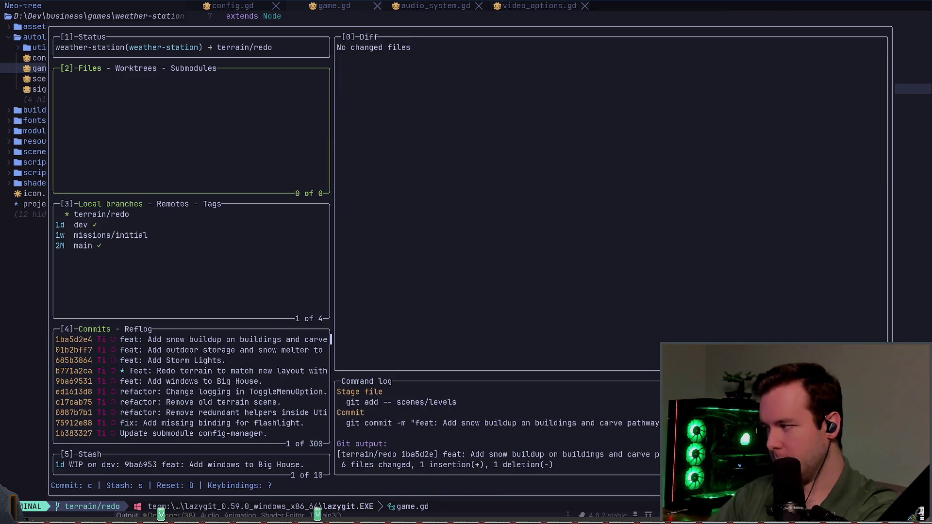
# Step: Compare the dev and terrain/redo branch logs, backing out of merging dev
pyautogui.press('3')
pyautogui.press('Down')
pyautogui.press('Up')
pyautogui.press('Down')
pyautogui.press('M')
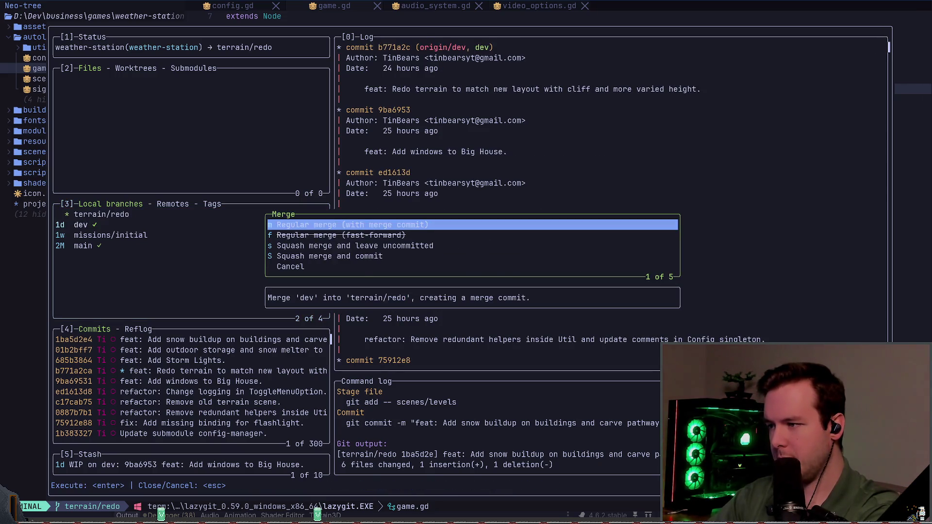
pyautogui.press('Escape')
# Step: Check out dev and fast-forward it to terrain/redo with a regular merge
pyautogui.press('space')
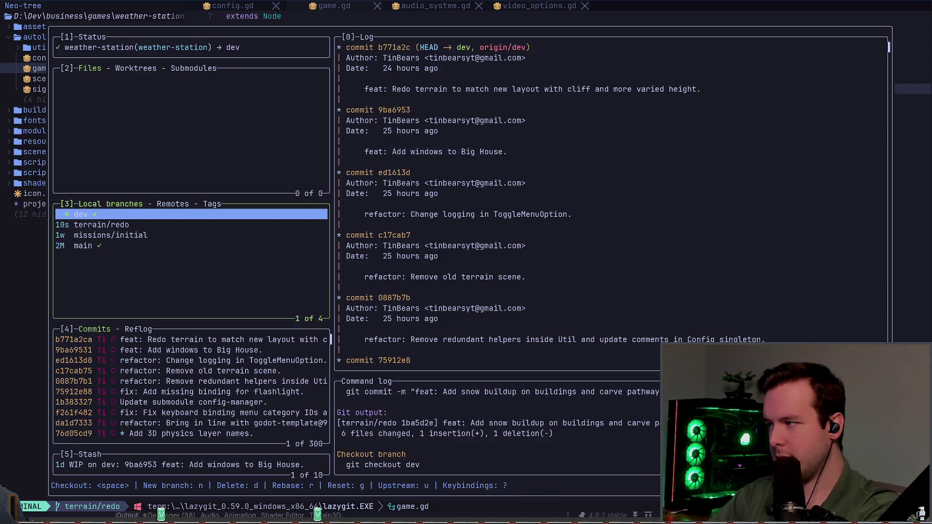
pyautogui.press('Down')
pyautogui.press('M')
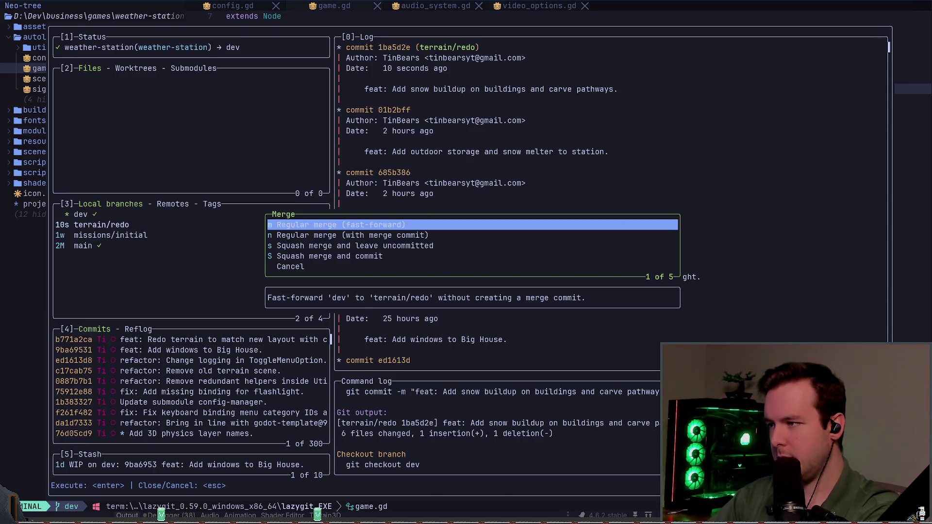
pyautogui.press('Return')
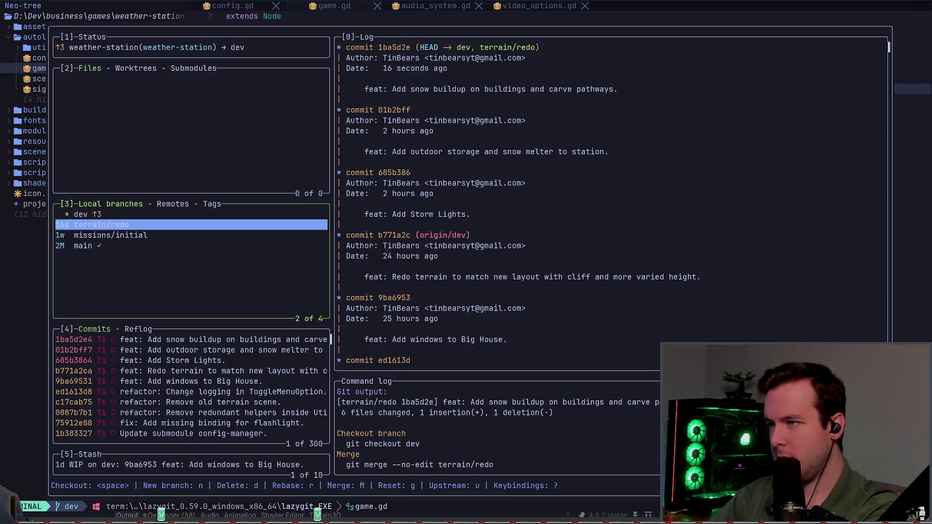
# Step: Compare the dev and terrain/redo logs to confirm the merge, then return to Godot
pyautogui.click(80, 214)
pyautogui.click(101, 225)
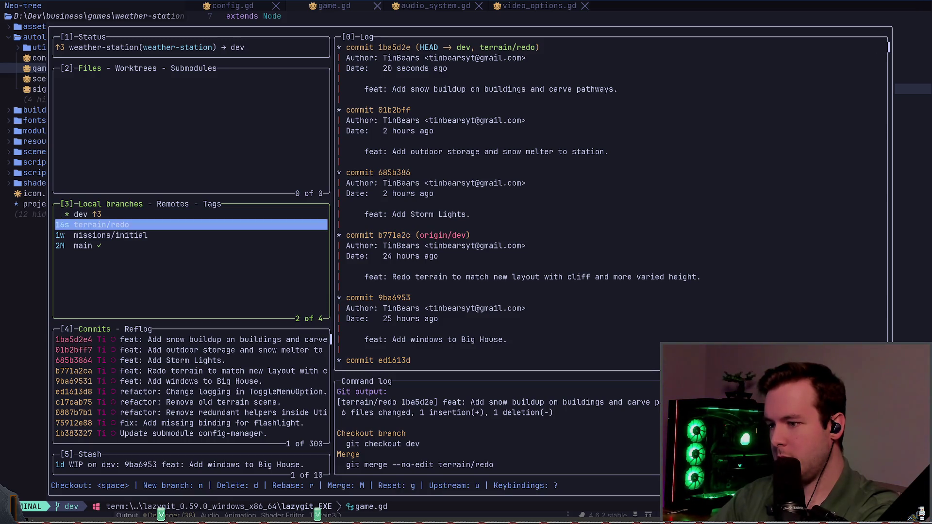
pyautogui.press('Up')
pyautogui.press('Down')
pyautogui.press('Up')
pyautogui.press('Down')
pyautogui.press('Up')
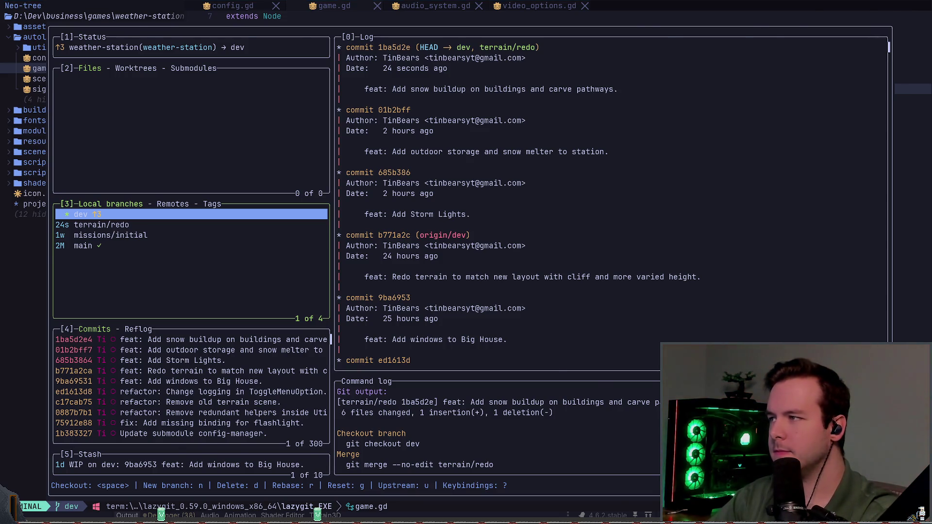
pyautogui.hotkey('alt', 'Tab')
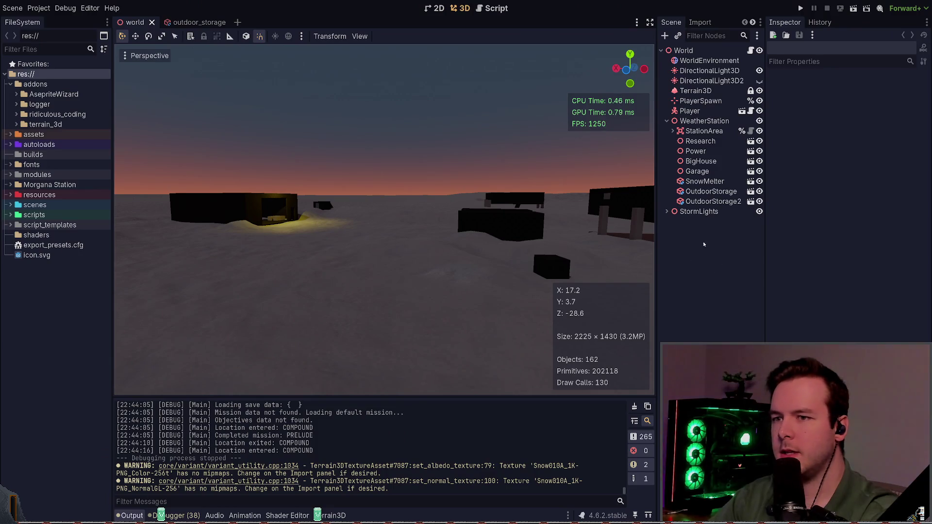
# Step: Add a Skeleton2D node to the world scene, deleting a mistakenly added Skeleton3D
pyautogui.hotkey('alt', 'Tab')
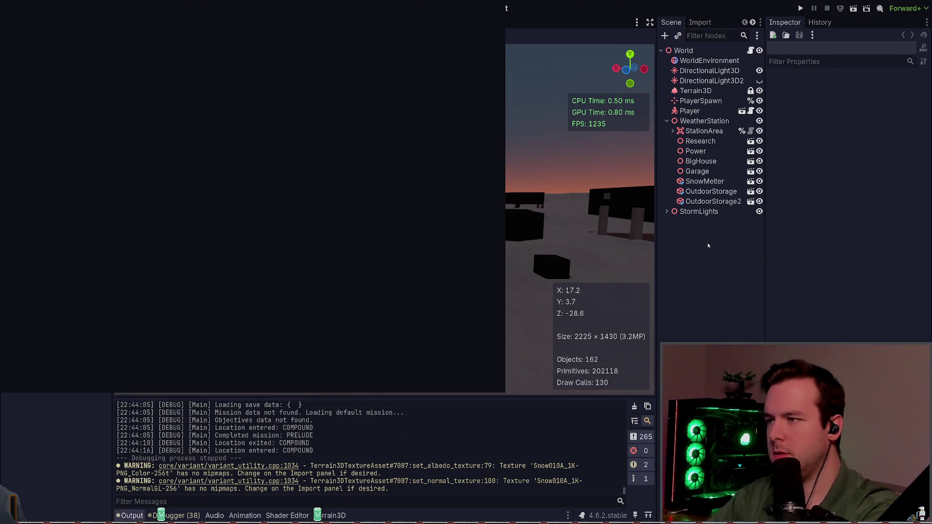
pyautogui.press('Return')
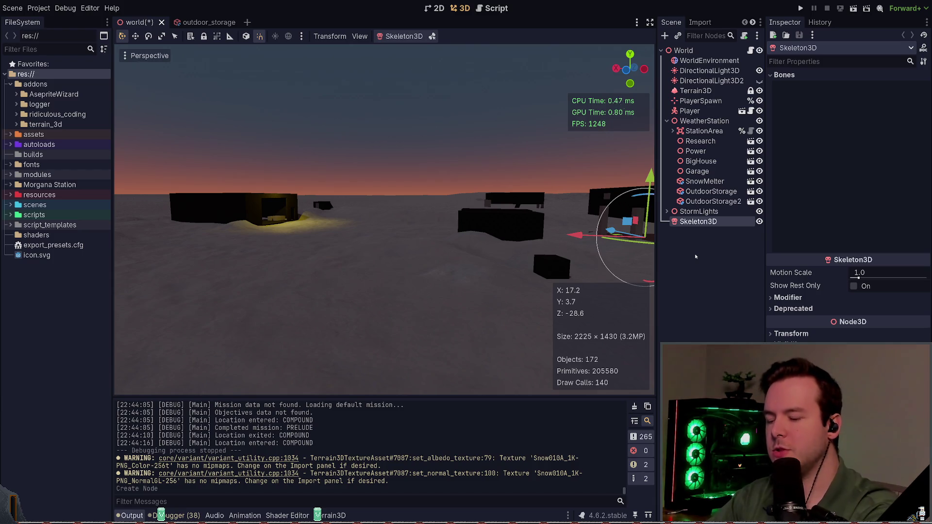
pyautogui.press('Delete')
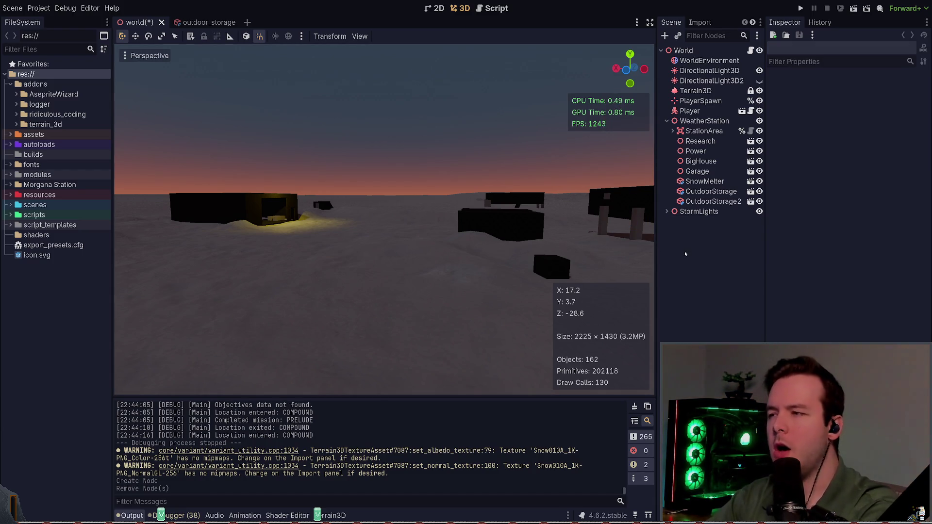
pyautogui.hotkey('ctrl', 'a')
pyautogui.press('Return')
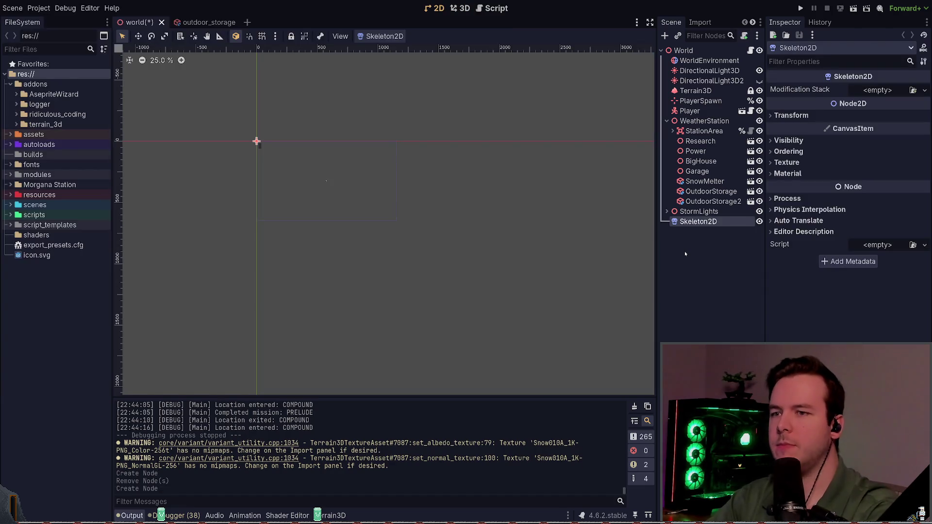
# Step: Assign a new modification stack with one element to Skeleton2D, then clear it
pyautogui.scroll(3, 370, 166)
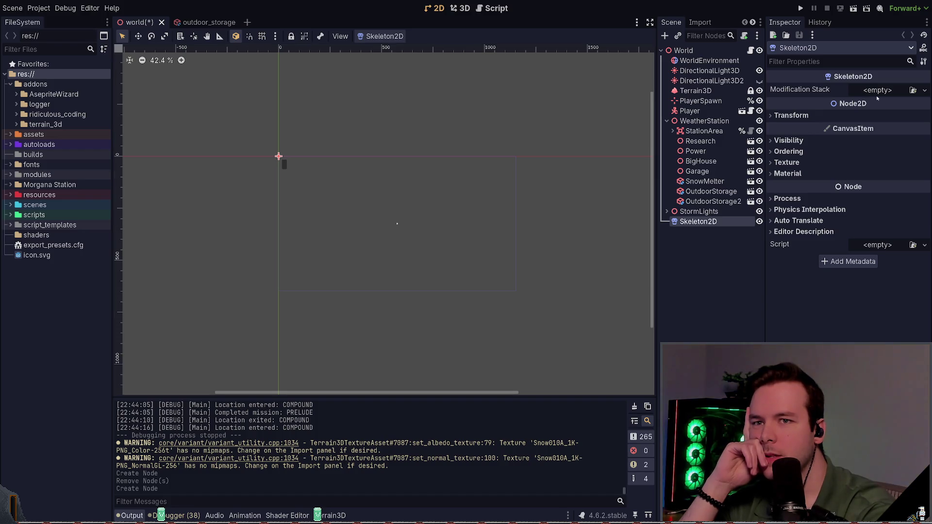
pyautogui.click(877, 117)
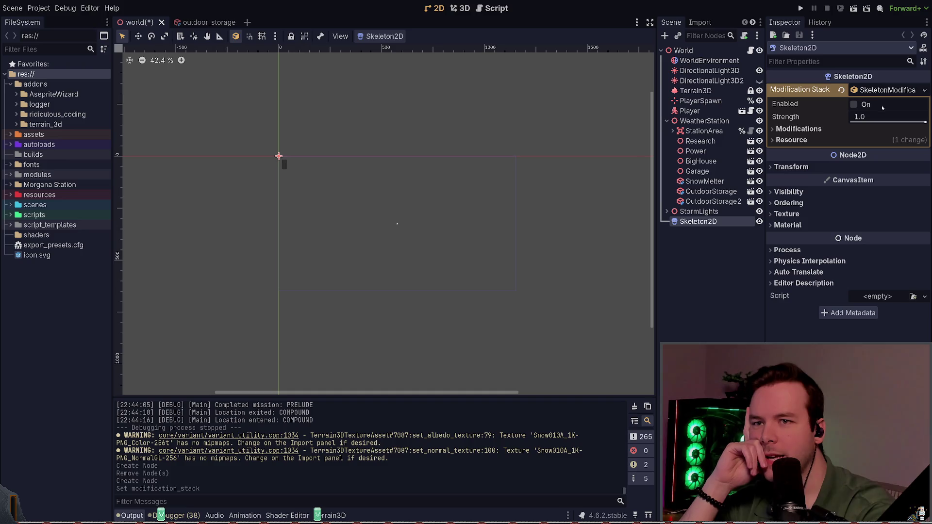
pyautogui.click(821, 129)
pyautogui.click(854, 141)
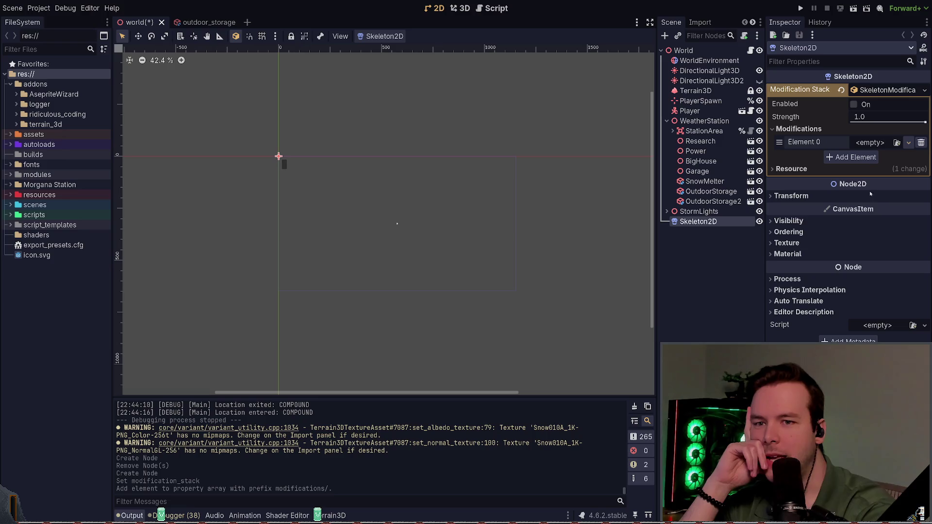
pyautogui.click(842, 91)
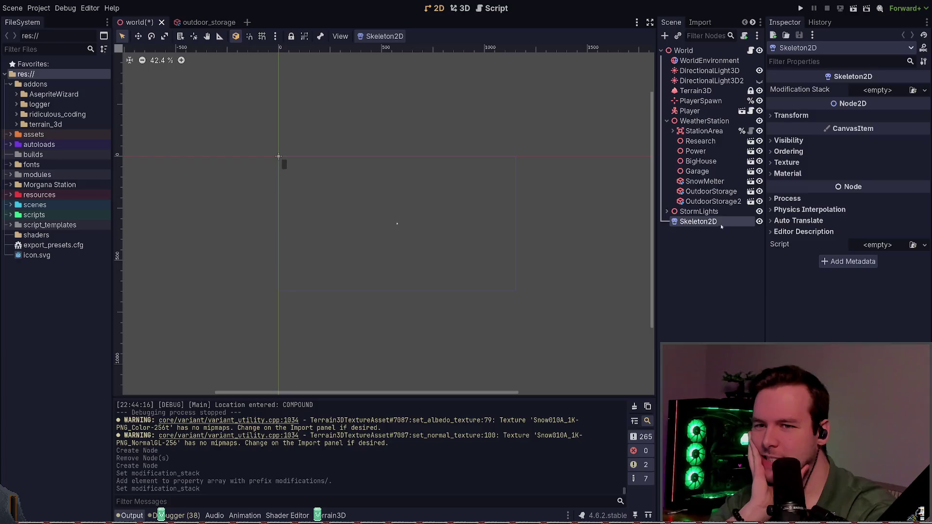
# Step: Test a horizontal scale of -1 on the Skeleton2D, then reset it to 1
pyautogui.click(788, 141)
pyautogui.click(788, 140)
pyautogui.click(789, 151)
pyautogui.click(788, 151)
pyautogui.click(791, 116)
pyautogui.click(880, 169)
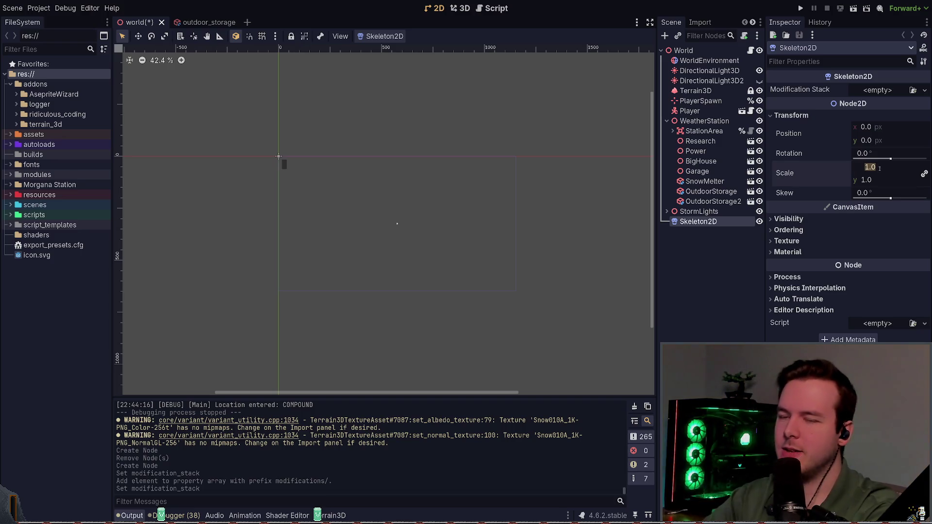
pyautogui.write('-1')
pyautogui.press('Tab')
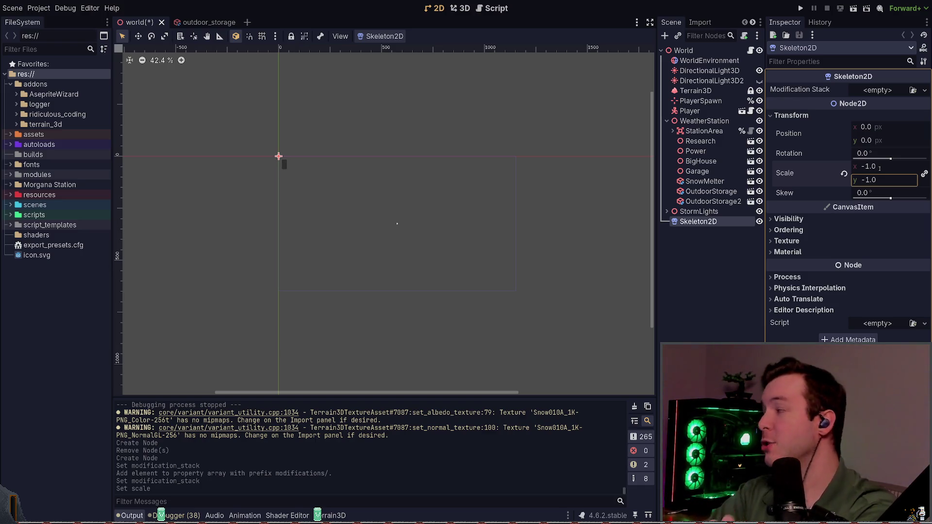
pyautogui.click(844, 174)
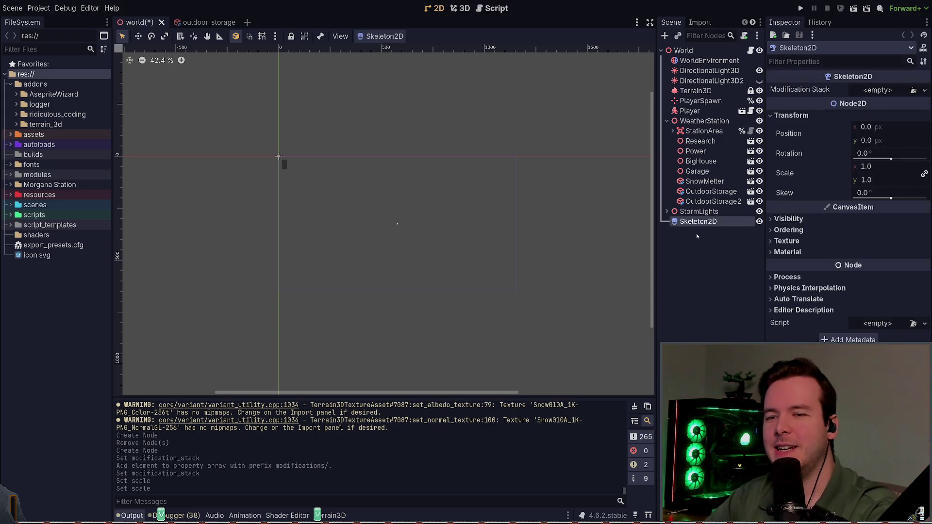
pyautogui.click(788, 251)
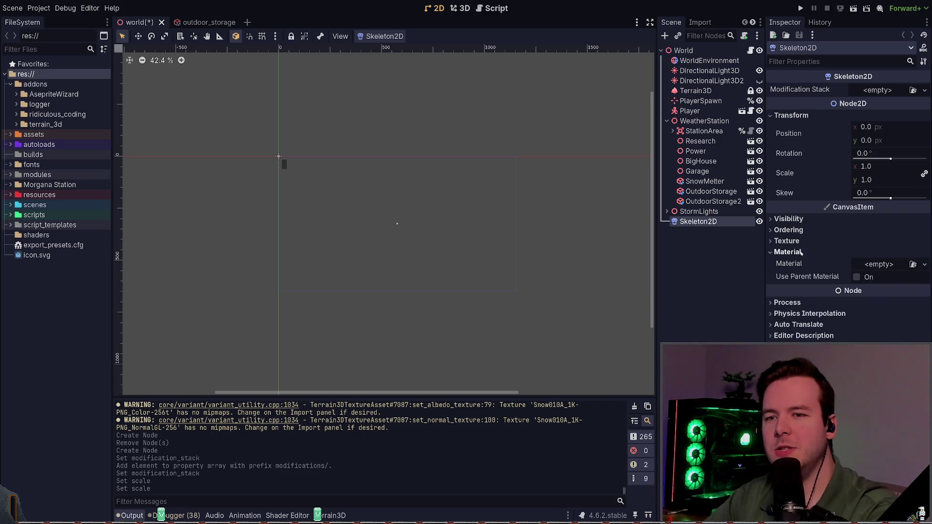
pyautogui.click(789, 252)
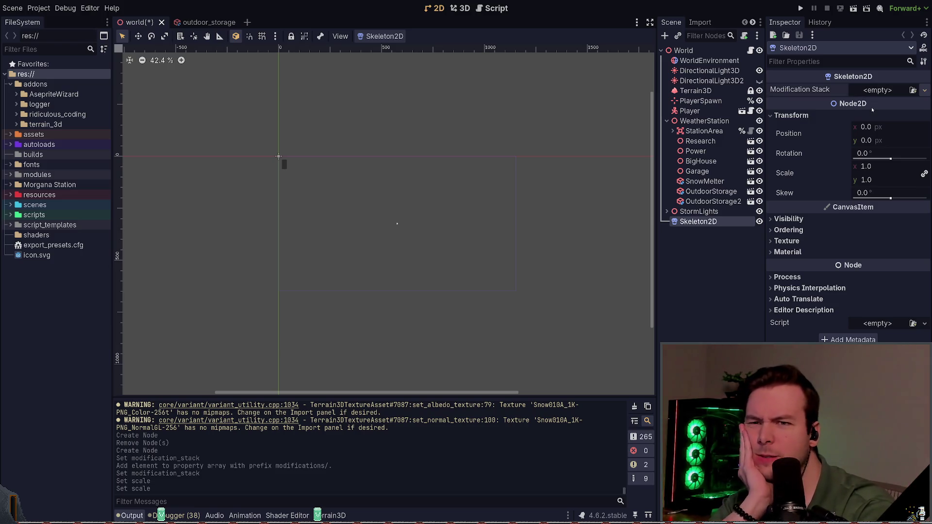
# Step: Recreate the modification stack, fill Element 0 with a new modification, then clear it
pyautogui.click(877, 90)
pyautogui.click(798, 129)
pyautogui.click(868, 142)
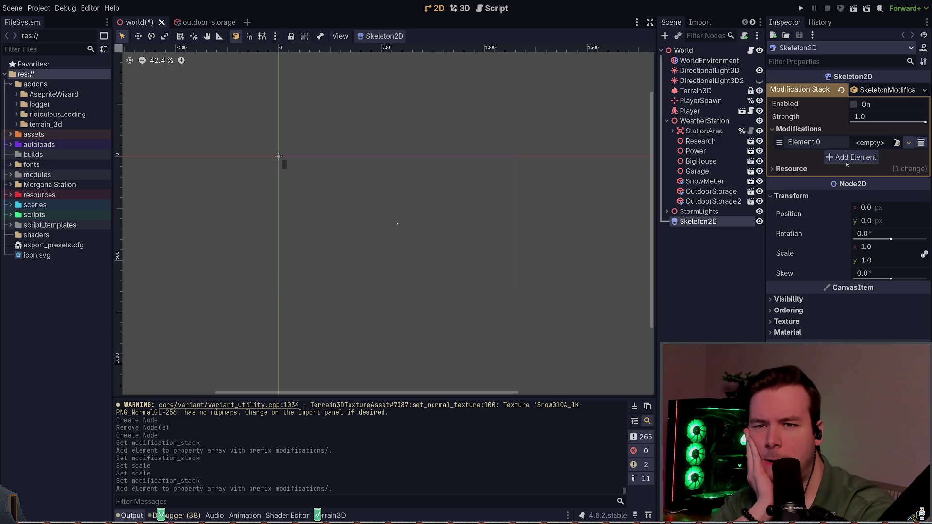
pyautogui.click(869, 142)
pyautogui.click(810, 181)
pyautogui.click(809, 181)
pyautogui.click(843, 143)
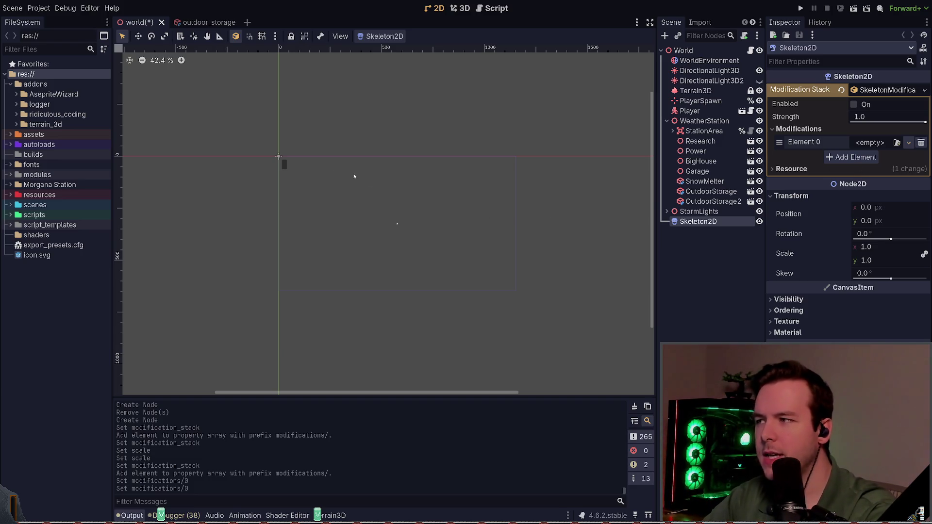
# Step: Delete the Skeleton2D node from the world scene
pyautogui.scroll(7, 265, 146)
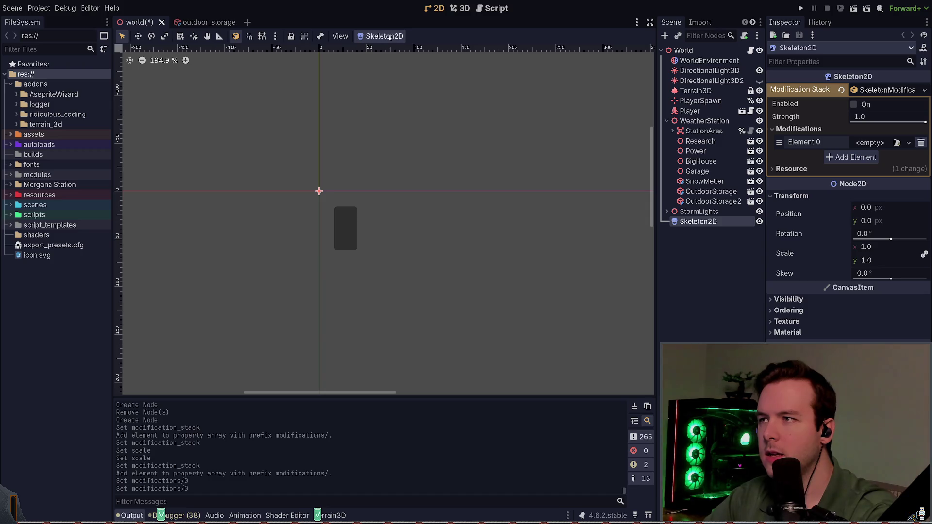
pyautogui.click(709, 252)
pyautogui.click(717, 223)
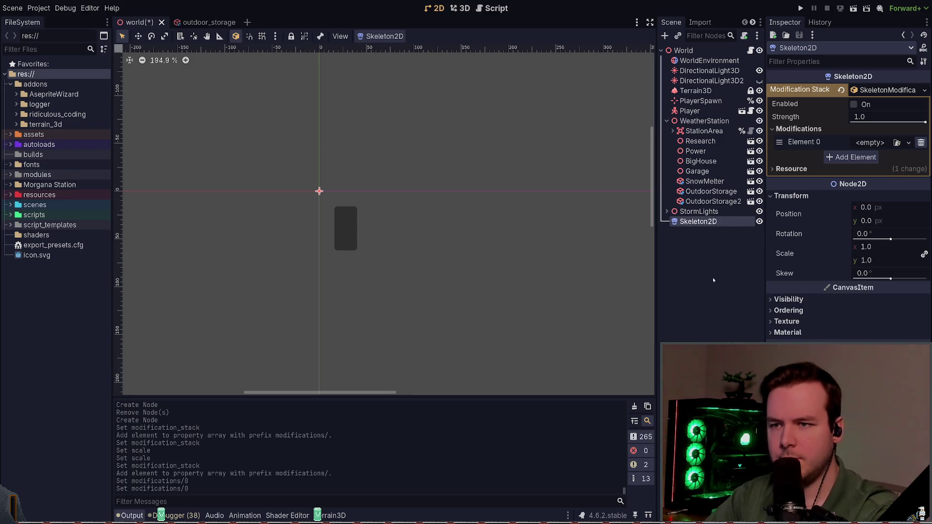
pyautogui.press('Delete')
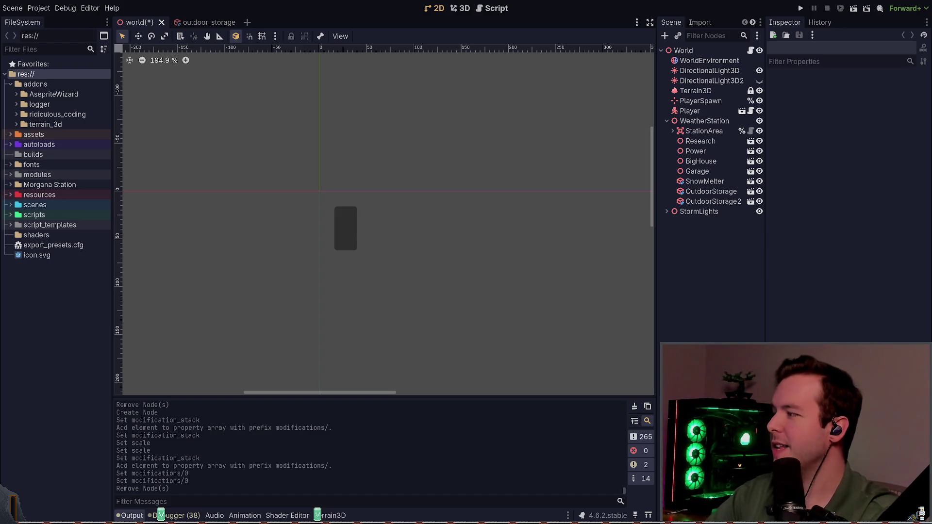
# Step: Expand the scenes folder in FileSystem and select the new test folder
pyautogui.click(10, 205)
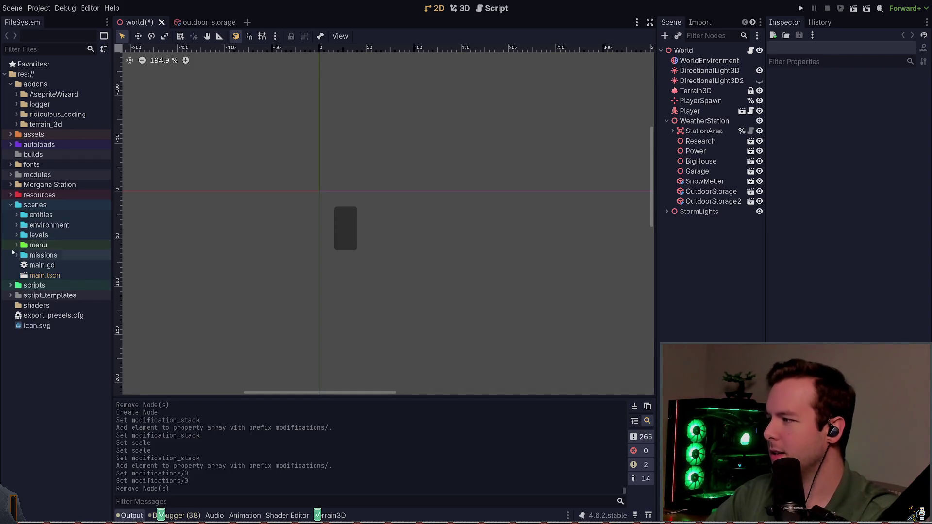
pyautogui.click(16, 215)
pyautogui.click(17, 215)
pyautogui.click(29, 205)
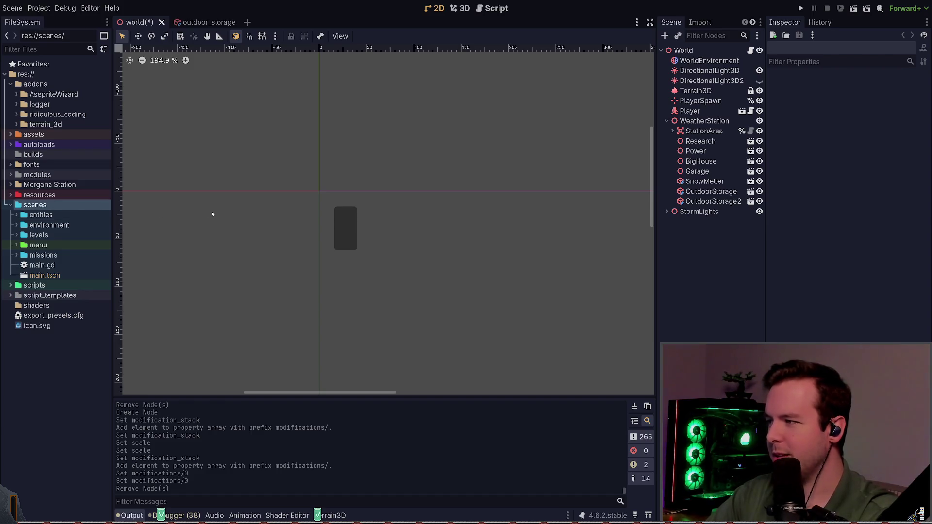
pyautogui.click(16, 215)
pyautogui.click(16, 215)
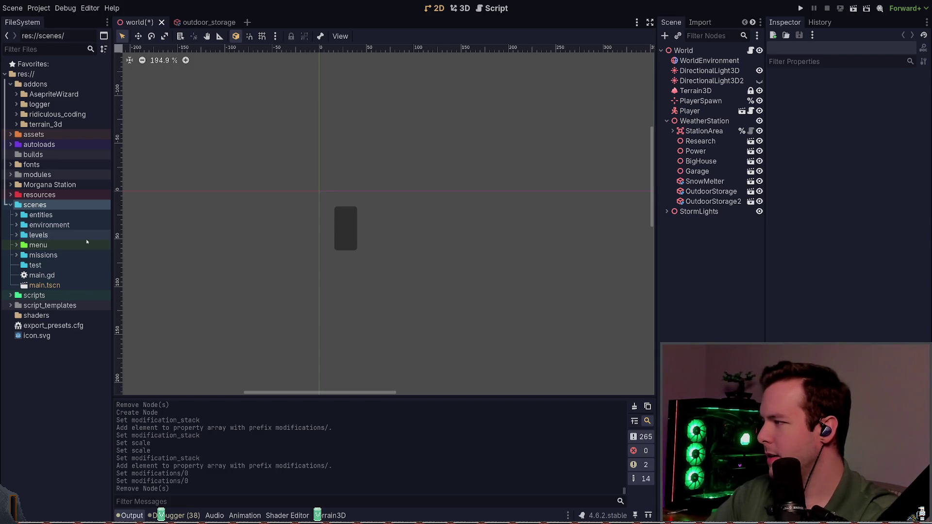
pyautogui.click(67, 265)
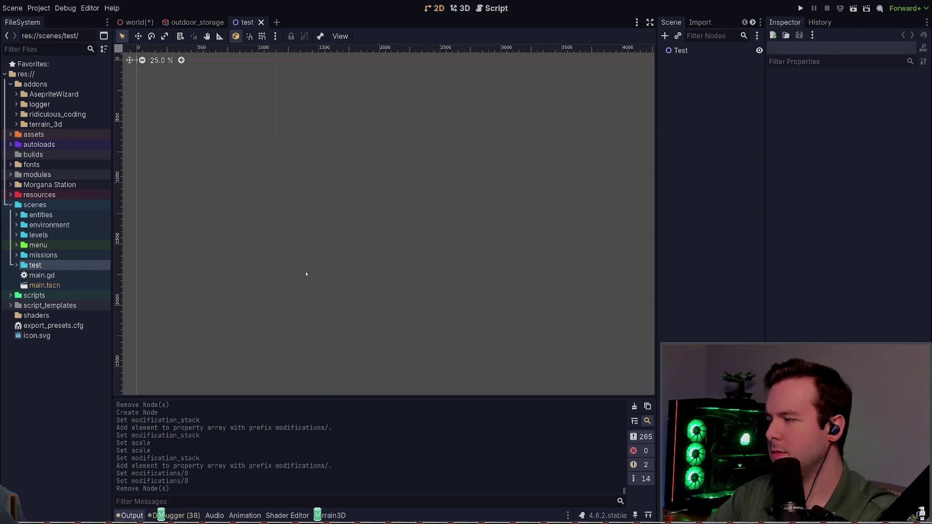
# Step: Add a Skeleton2D child under the Test root node
pyautogui.scroll(5, 333, 124)
pyautogui.click(724, 51)
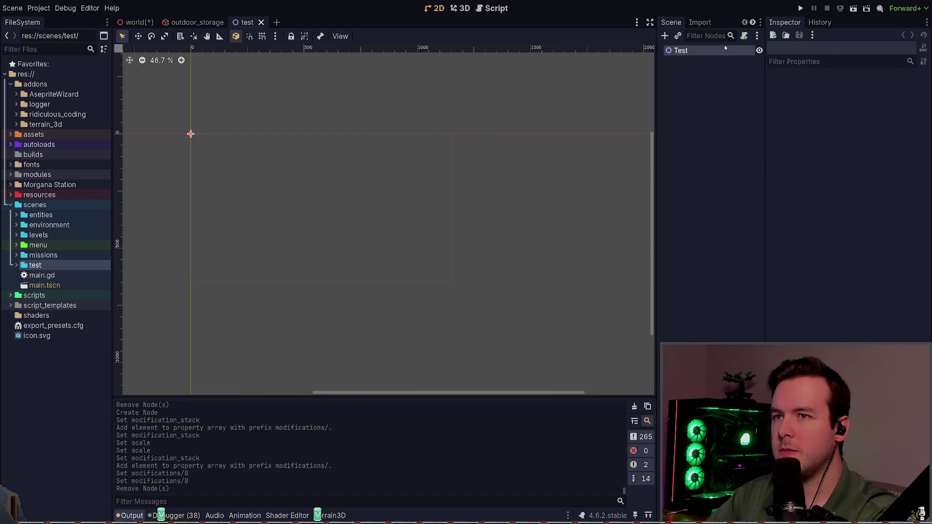
pyautogui.hotkey('ctrl', 'a')
pyautogui.press('Return')
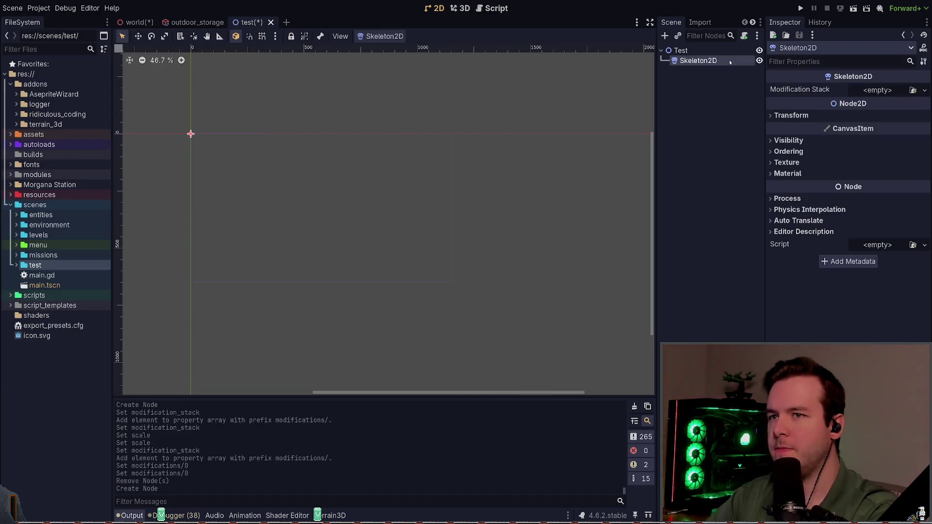
# Step: Assign an enabled SkeletonModificationStack2D to Skeleton2D and add Element 0, left empty
pyautogui.scroll(5, 253, 183)
pyautogui.scroll(-4, 252, 146)
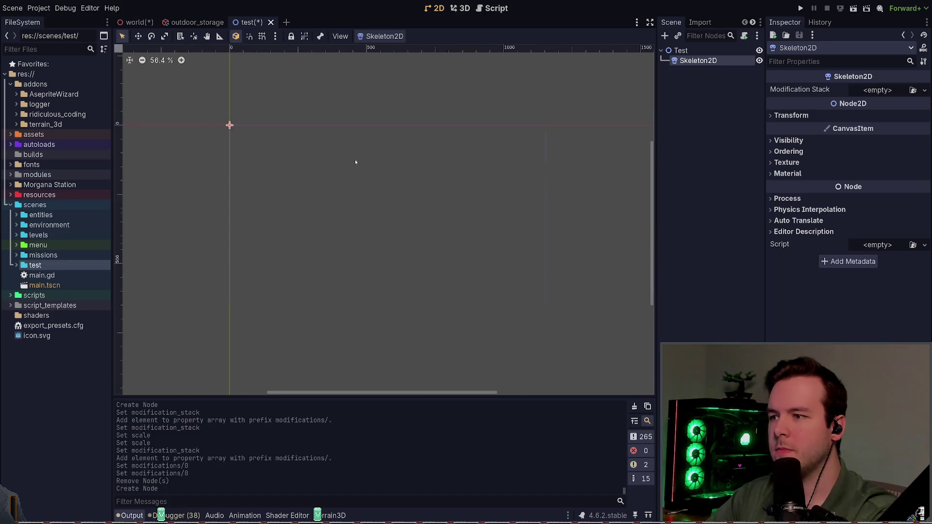
pyautogui.click(879, 90)
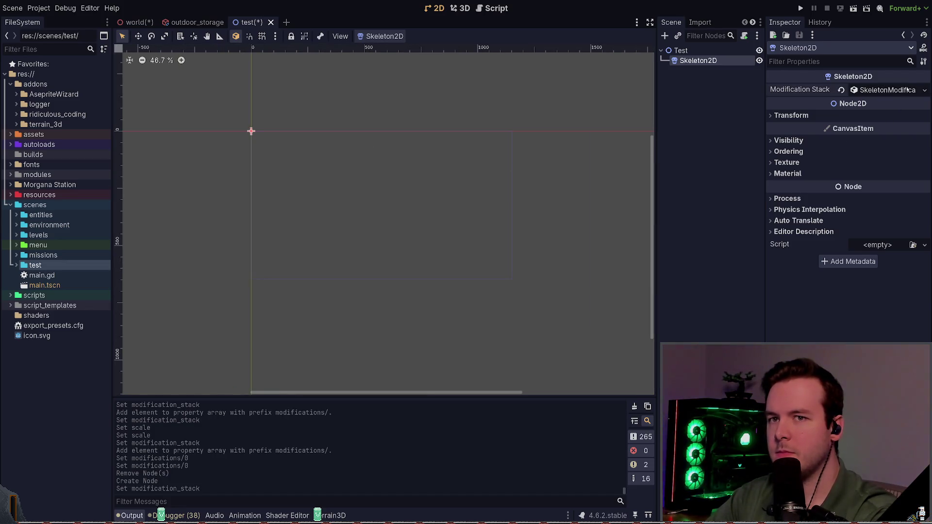
pyautogui.click(816, 130)
pyautogui.click(854, 105)
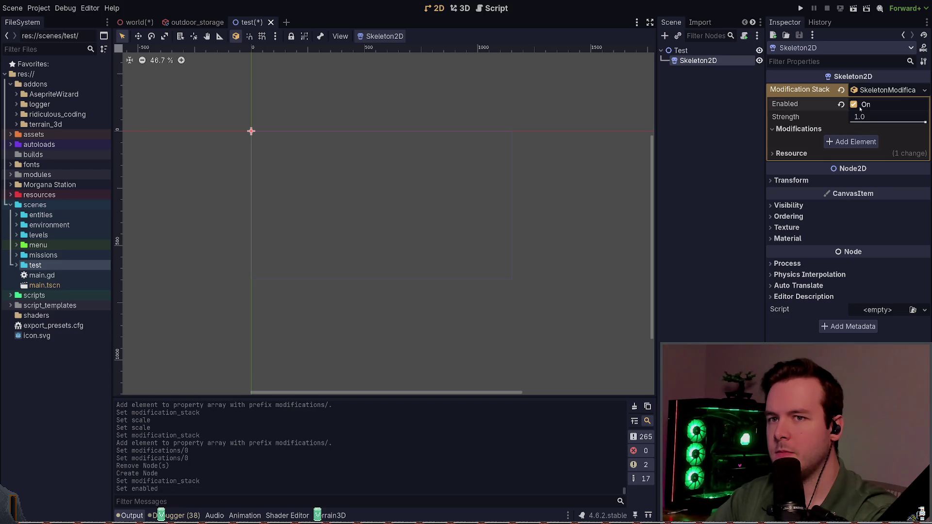
pyautogui.click(864, 141)
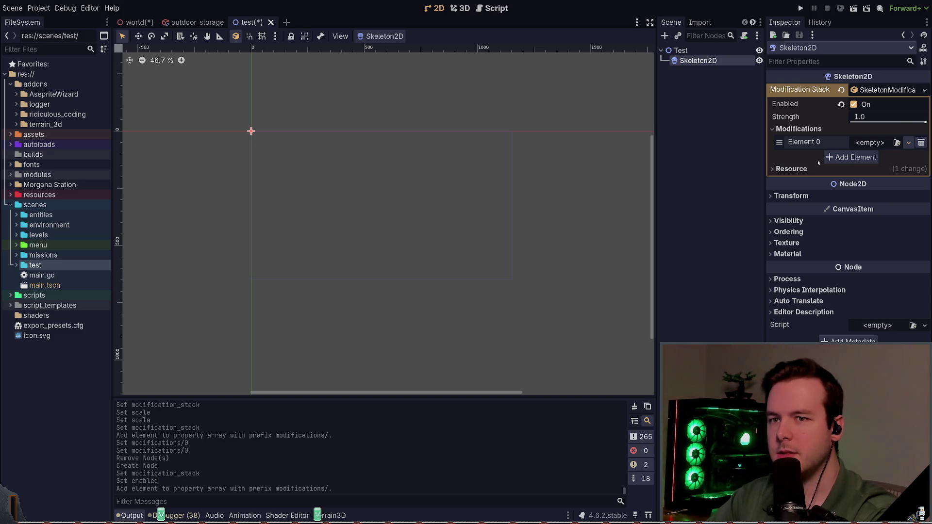
pyautogui.click(852, 233)
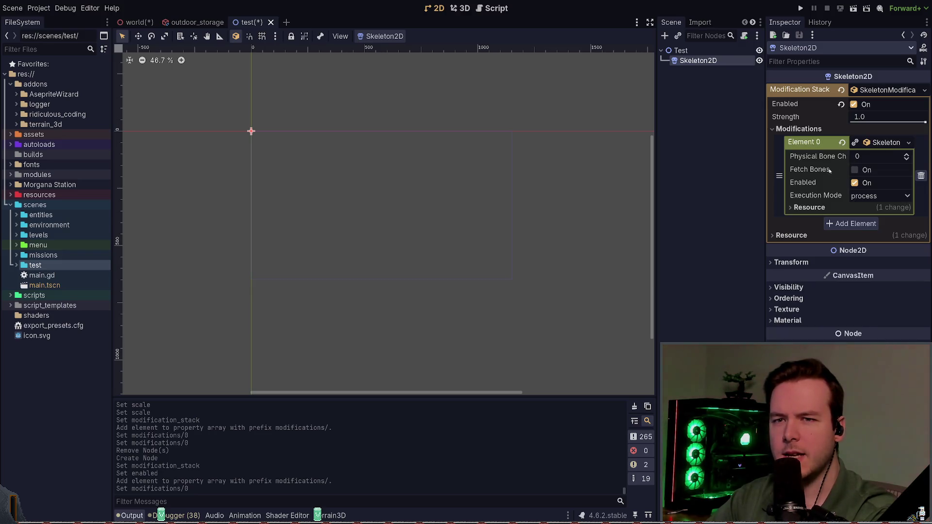
pyautogui.click(855, 170)
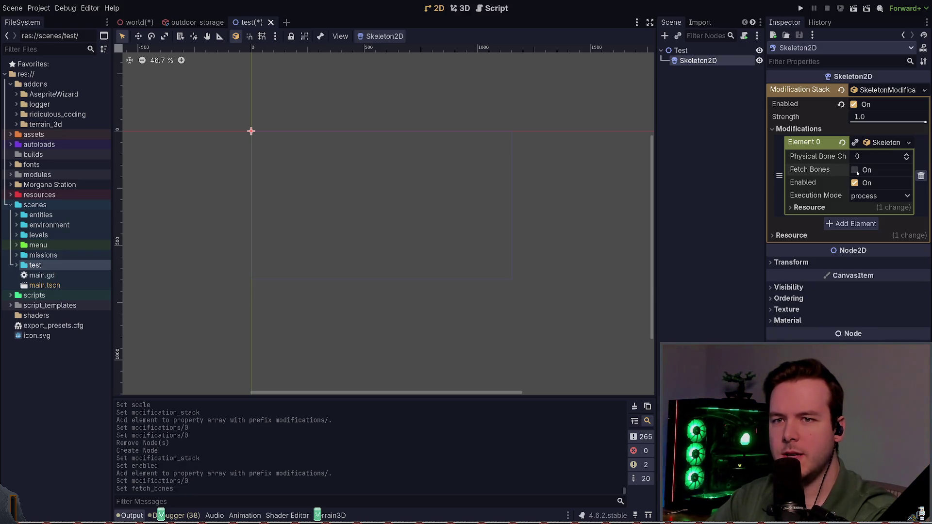
pyautogui.click(856, 170)
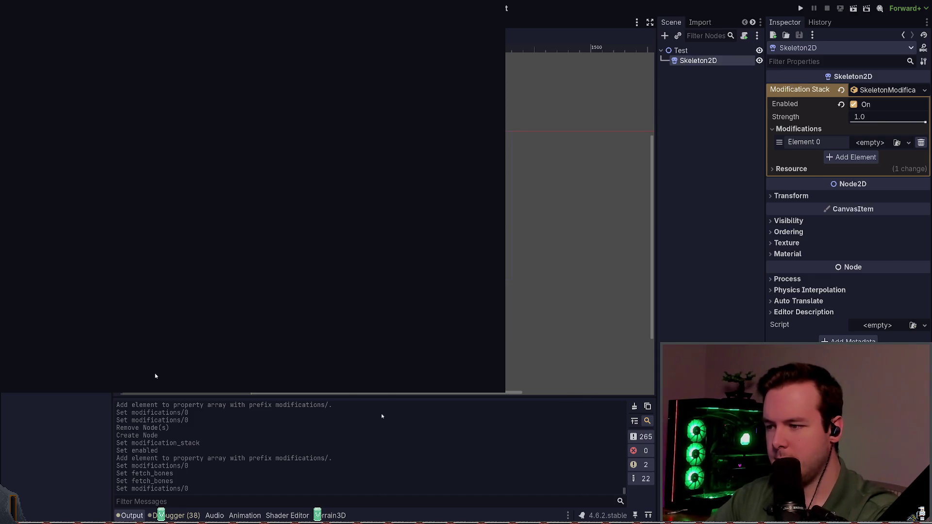
# Step: Add a Bone2D child under Skeleton2D
pyautogui.click(155, 376)
pyautogui.scroll(2, 262, 136)
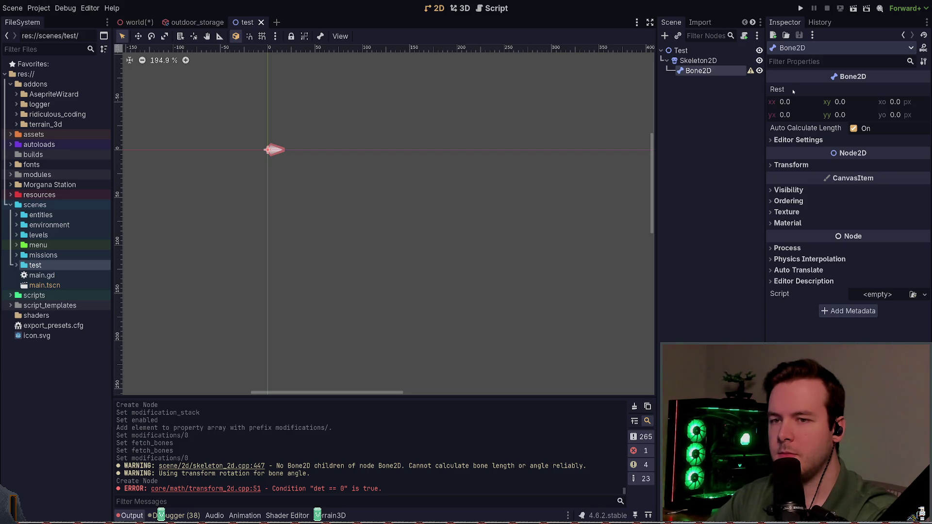
pyautogui.click(792, 165)
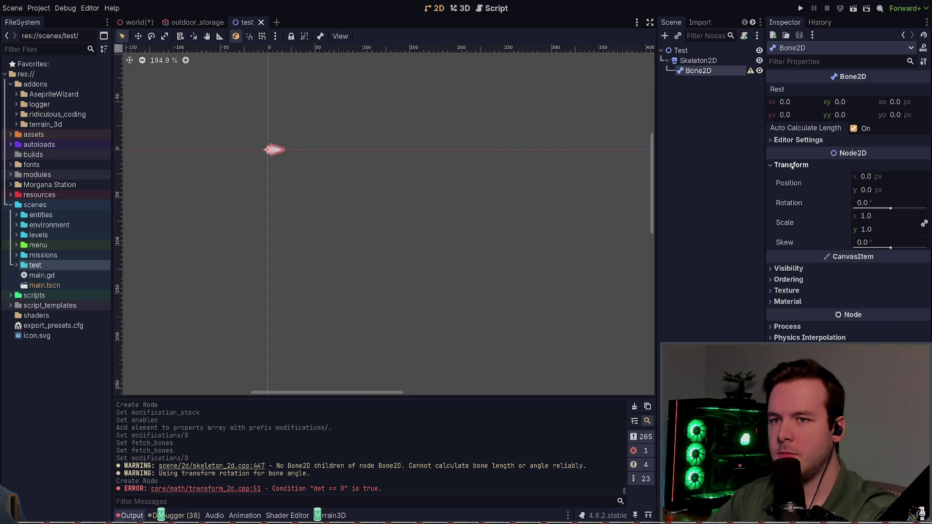
pyautogui.click(791, 165)
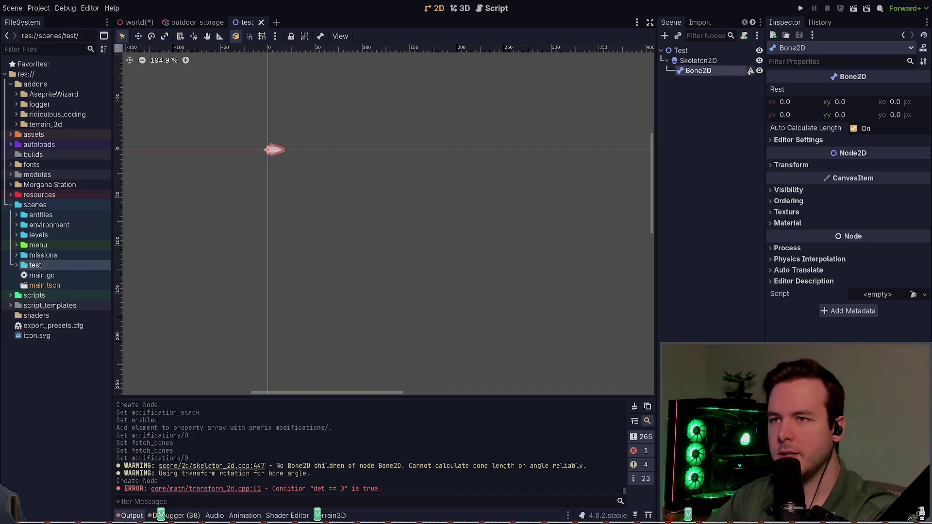
# Step: Assign a skeleton modification to Element 0 and save the test scene
pyautogui.click(698, 60)
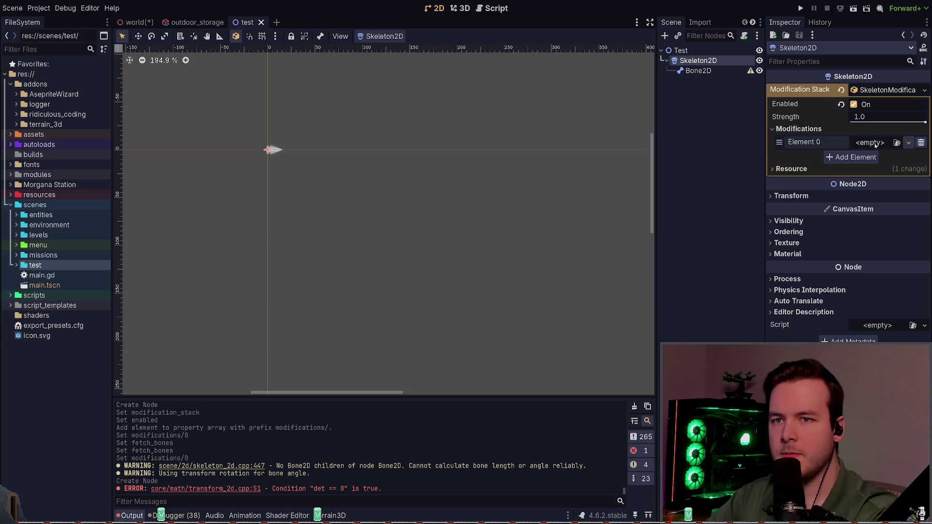
pyautogui.click(871, 168)
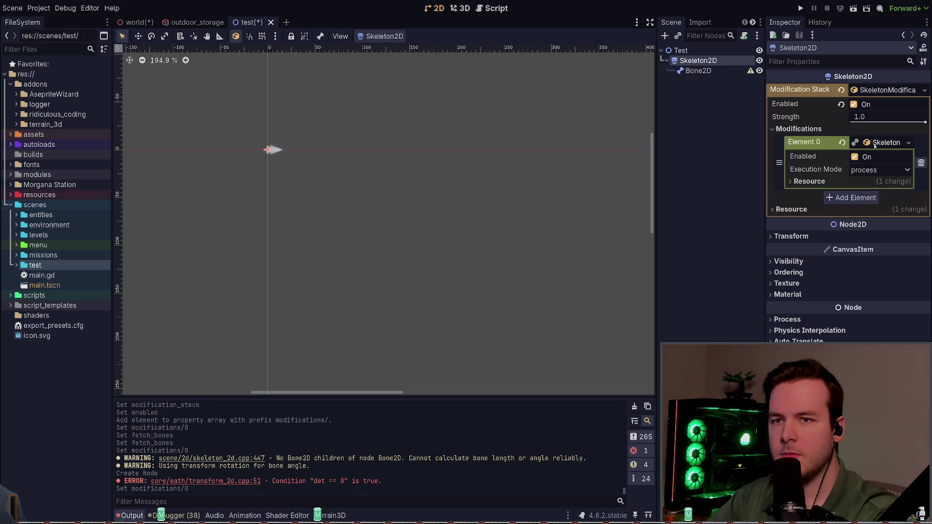
pyautogui.hotkey('ctrl', 's')
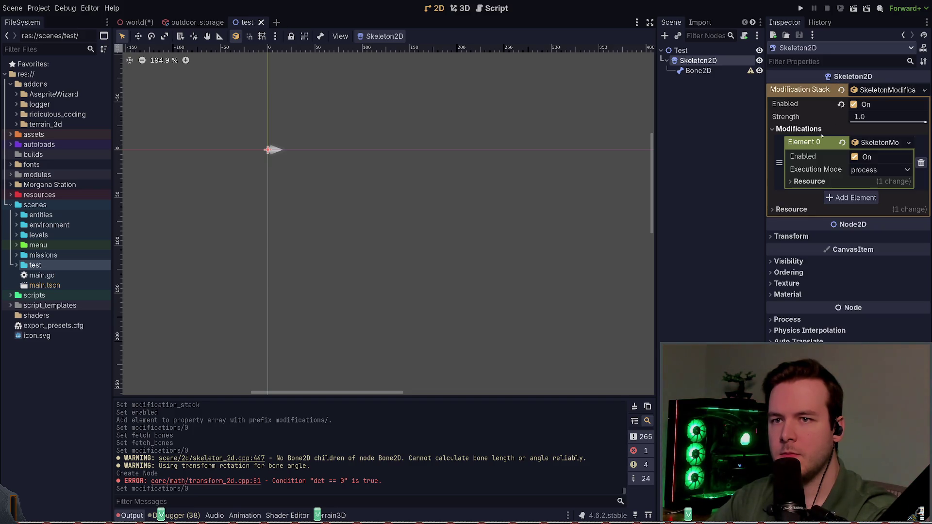
pyautogui.click(718, 70)
pyautogui.click(714, 61)
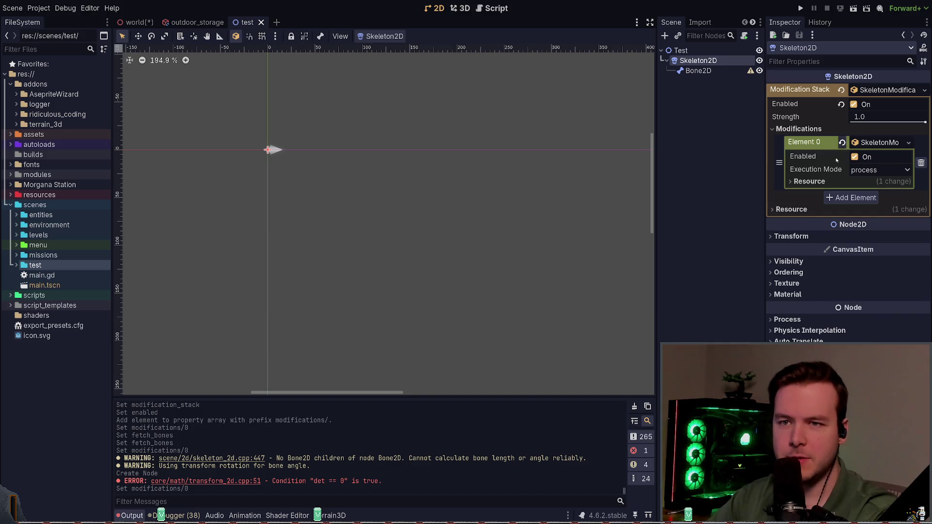
pyautogui.click(816, 181)
pyautogui.click(818, 181)
# Step: Add Element 1 reusing Element 0's modification and toggle its bone fetching
pyautogui.click(839, 196)
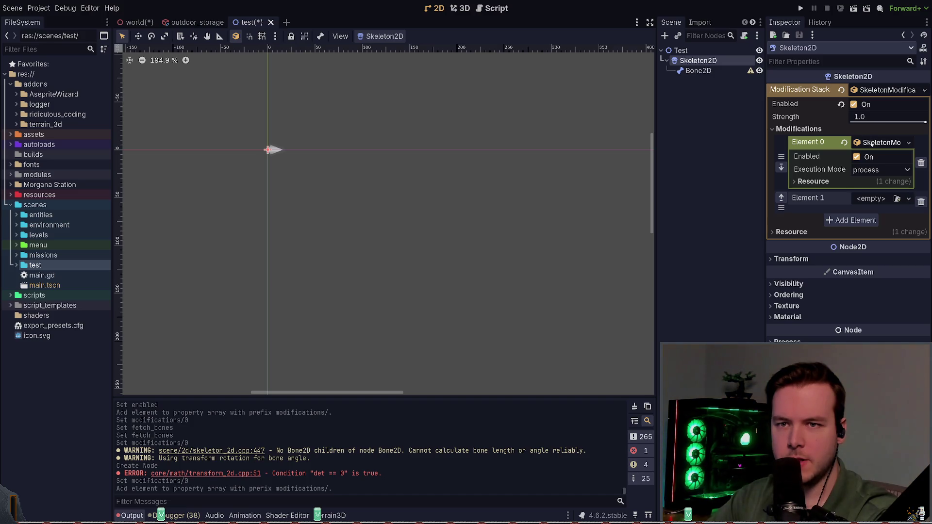
pyautogui.click(866, 182)
pyautogui.click(866, 182)
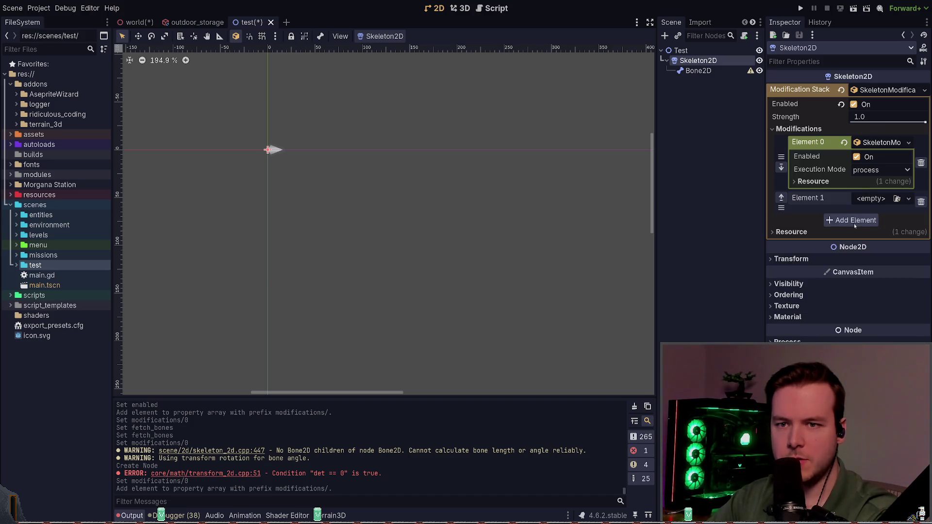
pyautogui.moveTo(879, 142); pyautogui.dragTo(874, 199)
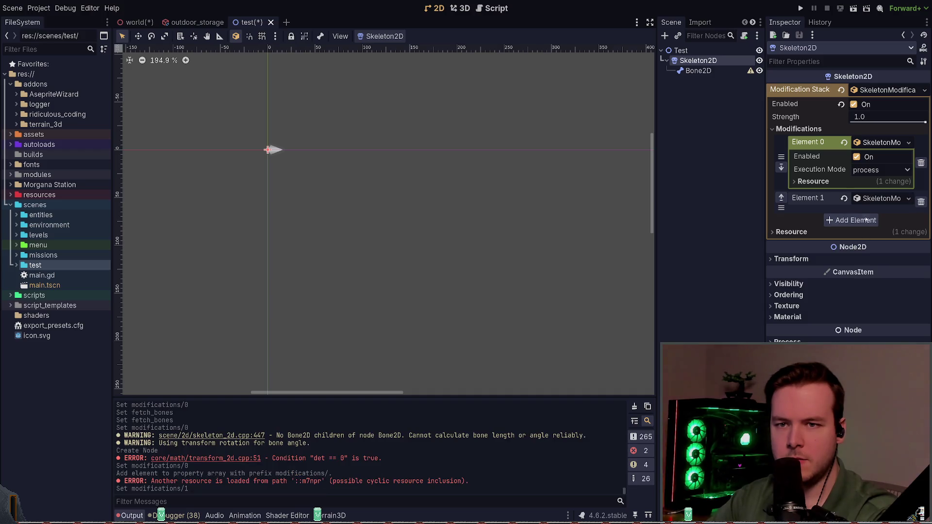
pyautogui.click(879, 198)
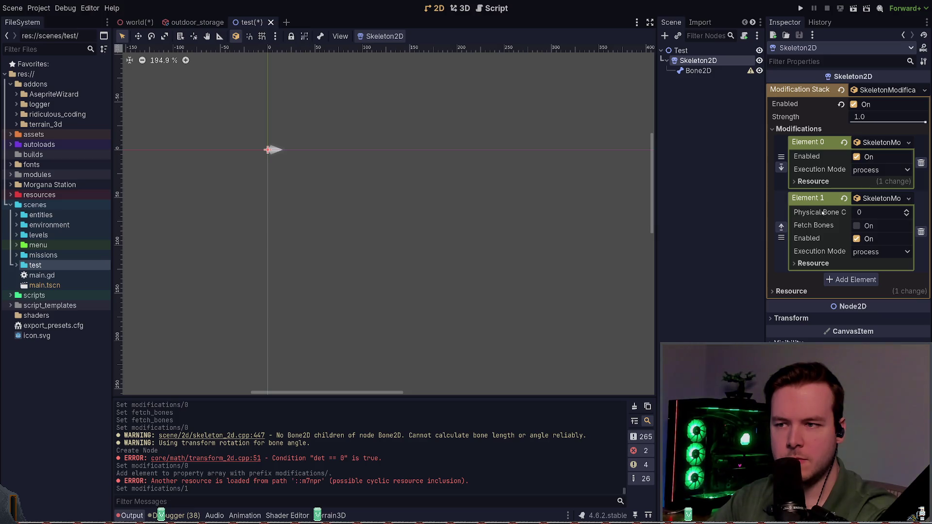
pyautogui.click(857, 225)
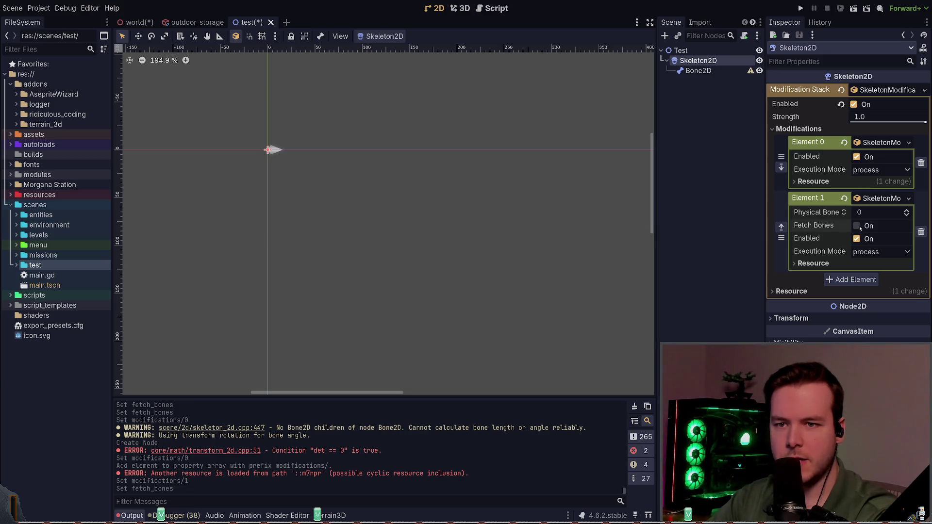
pyautogui.click(707, 71)
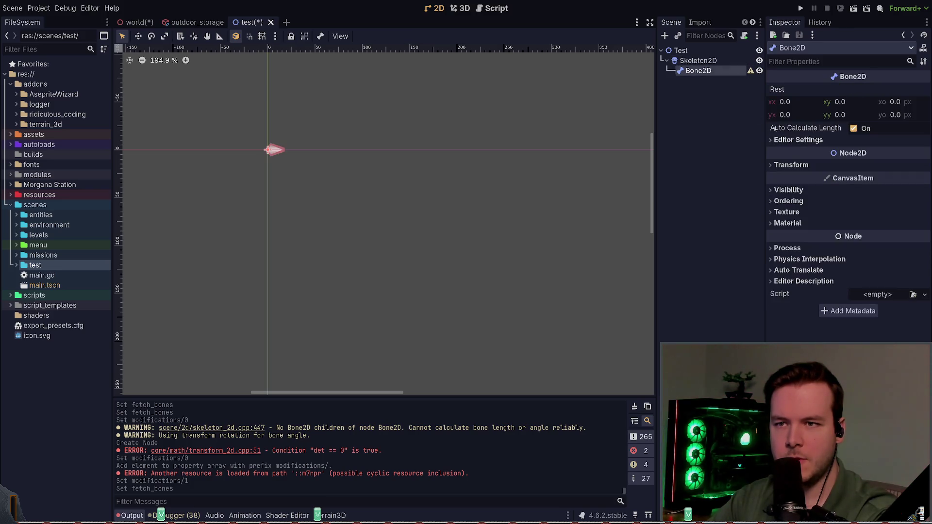
pyautogui.click(698, 60)
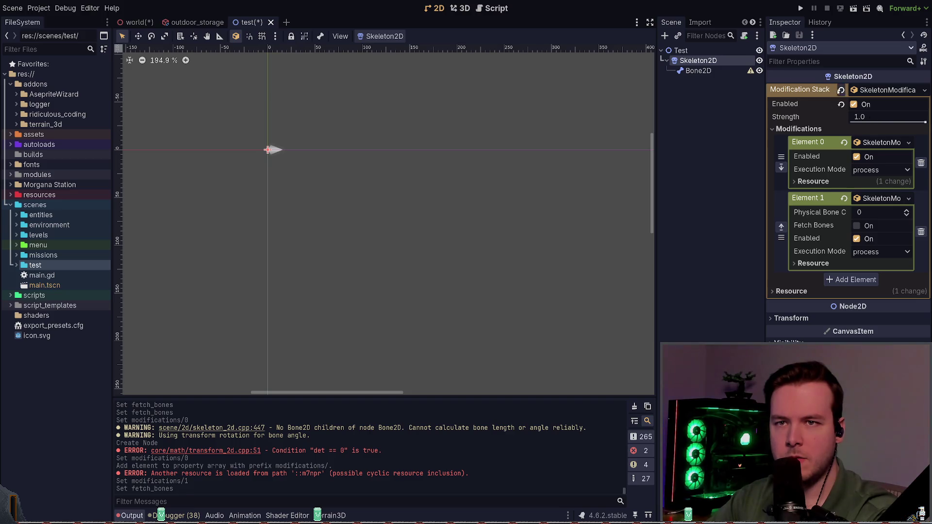
# Step: Replace the stack with a fresh enabled SkeletonModificationStack2D holding one empty element
pyautogui.click(841, 90)
pyautogui.click(925, 90)
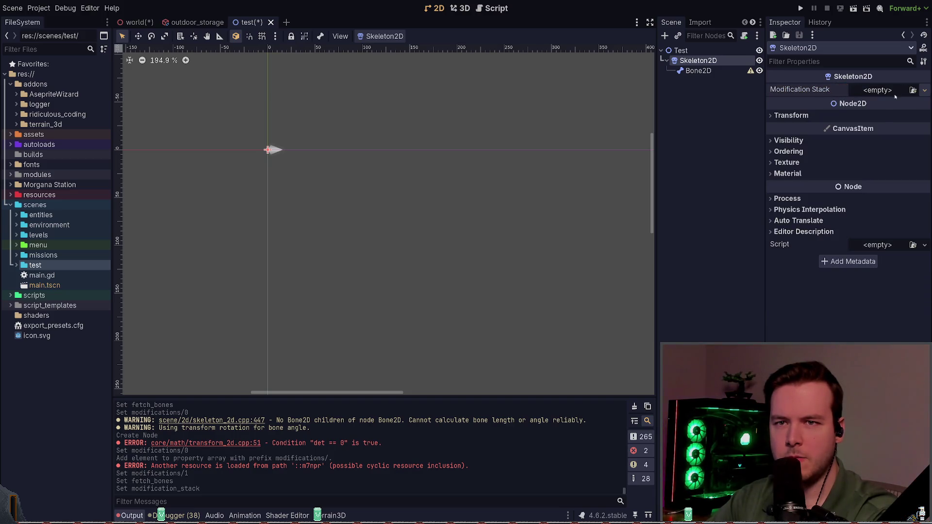
pyautogui.click(888, 102)
pyautogui.click(853, 104)
pyautogui.click(798, 129)
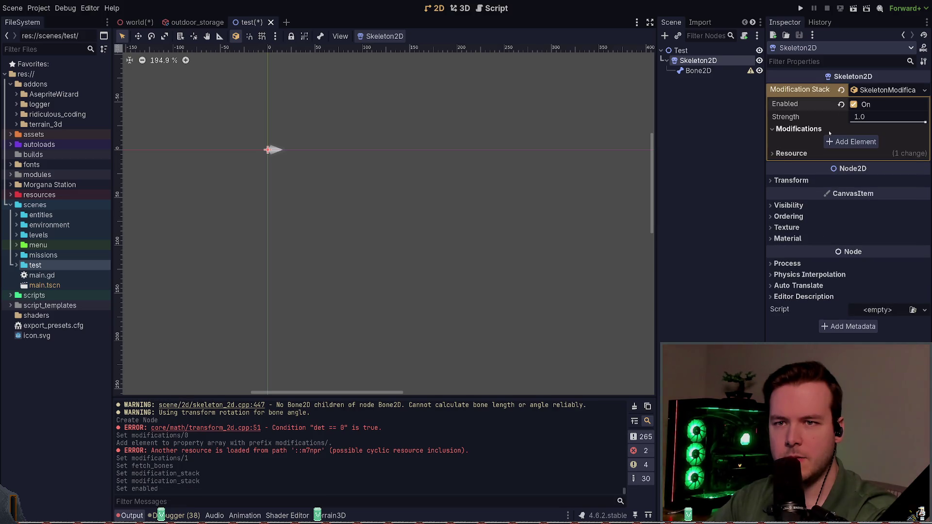
pyautogui.click(835, 143)
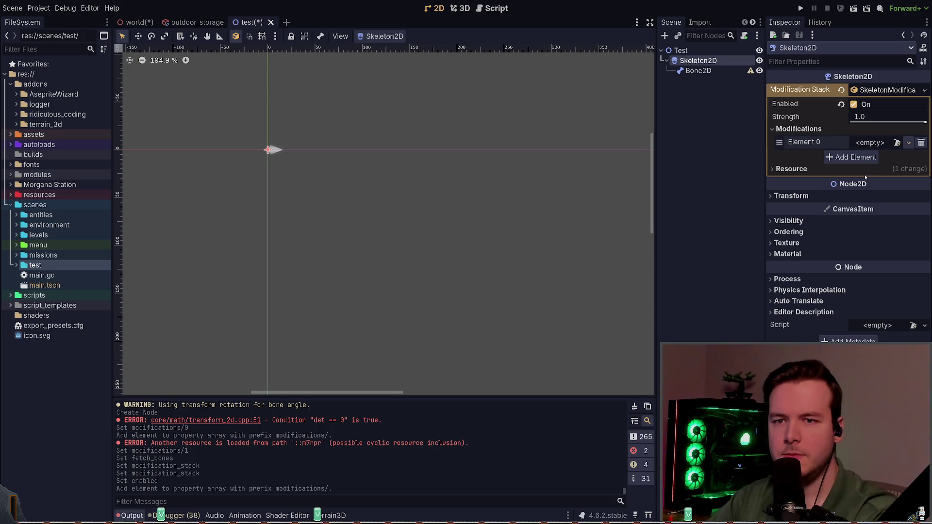
pyautogui.click(870, 143)
pyautogui.click(868, 157)
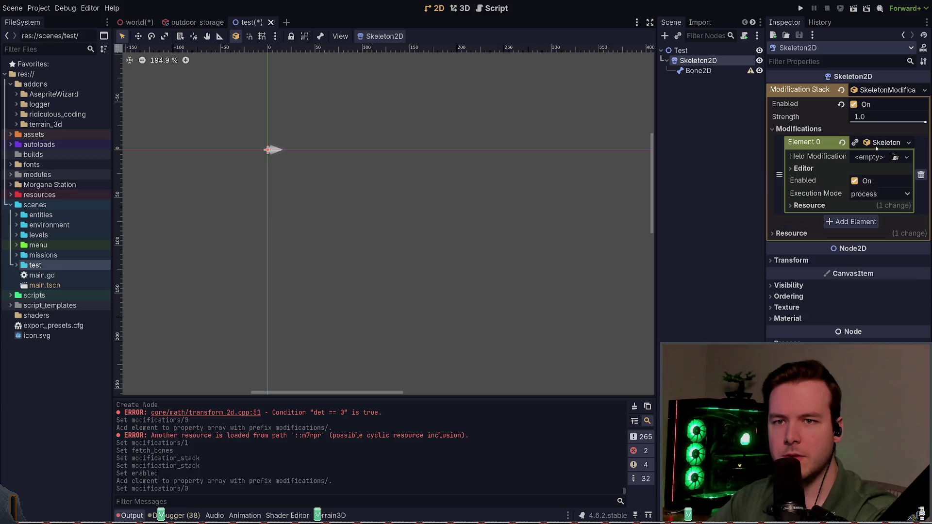
pyautogui.click(868, 158)
pyautogui.click(856, 214)
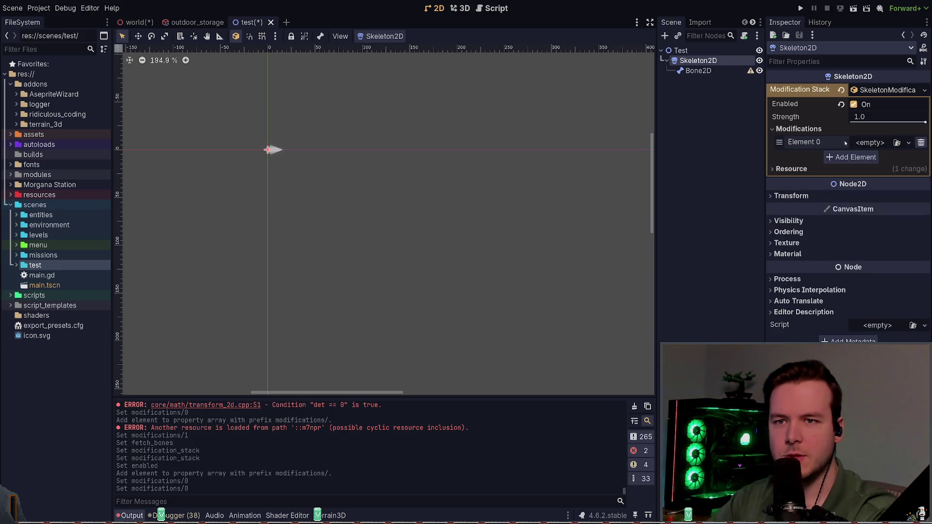
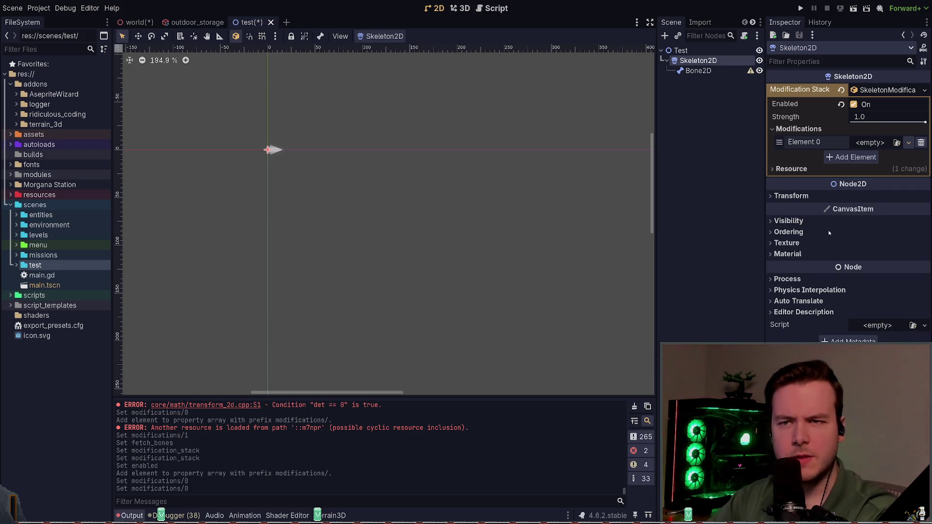
# Step: Assign a new skeleton modification to Element 0 of the Skeleton2D's modification stack
pyautogui.click(818, 141)
pyautogui.click(698, 70)
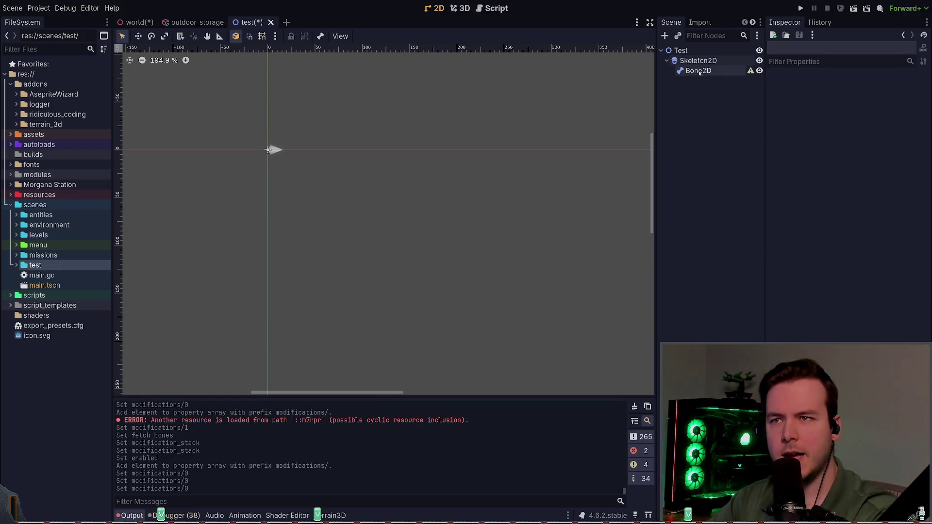
pyautogui.click(698, 60)
# Step: Add a Sprite2D child under Bone2D and pick icon.svg in the FileSystem dock
pyautogui.scroll(3, 270, 141)
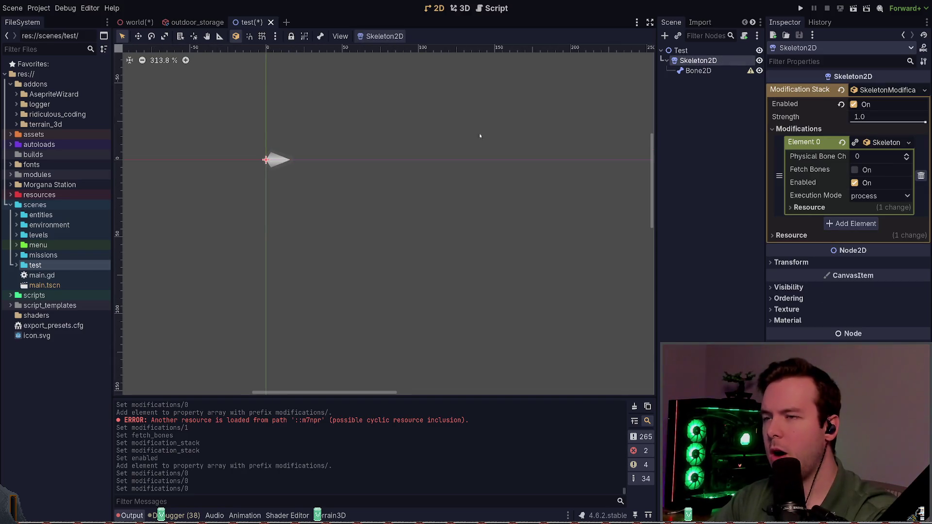
pyautogui.click(699, 71)
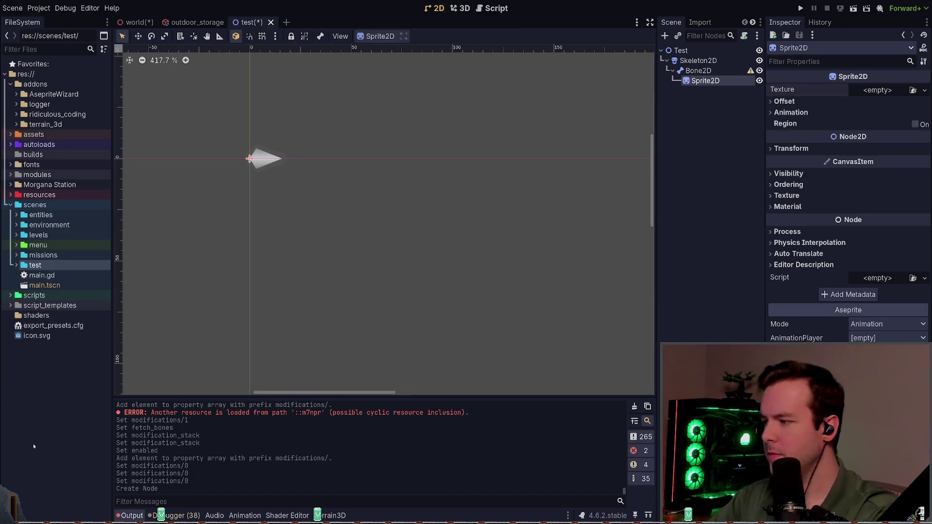
pyautogui.click(30, 336)
# Step: Drop icon.svg into the Sprite2D's Texture slot and save the test scene
pyautogui.moveTo(30, 336)
pyautogui.mouseDown()
pyautogui.moveTo(878, 90)
pyautogui.moveTo(898, 95)
pyautogui.mouseUp()
pyautogui.scroll(-3, 427, 215)
pyautogui.hotkey('ctrl', 's')
# Step: Try moving the skeleton and bone in the viewport, undo both moves, and reselect Skeleton2D
pyautogui.click(698, 60)
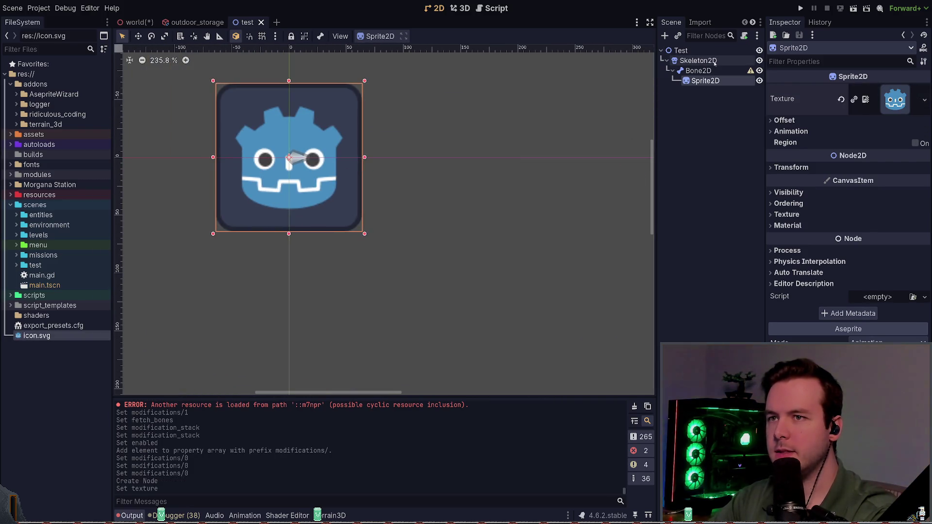
pyautogui.scroll(-2, 279, 80)
pyautogui.press('w')
pyautogui.moveTo(458, 187)
pyautogui.mouseDown()
pyautogui.moveTo(478, 217)
pyautogui.moveTo(466, 252)
pyautogui.mouseUp()
pyautogui.hotkey('ctrl', 'z')
pyautogui.click(704, 71)
pyautogui.hotkey('ctrl', 'z')
pyautogui.click(707, 82)
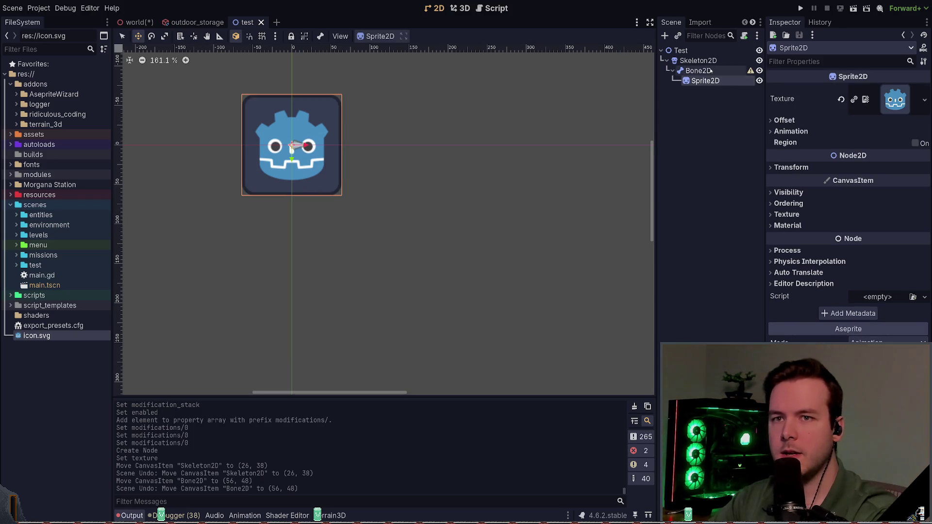
pyautogui.click(717, 62)
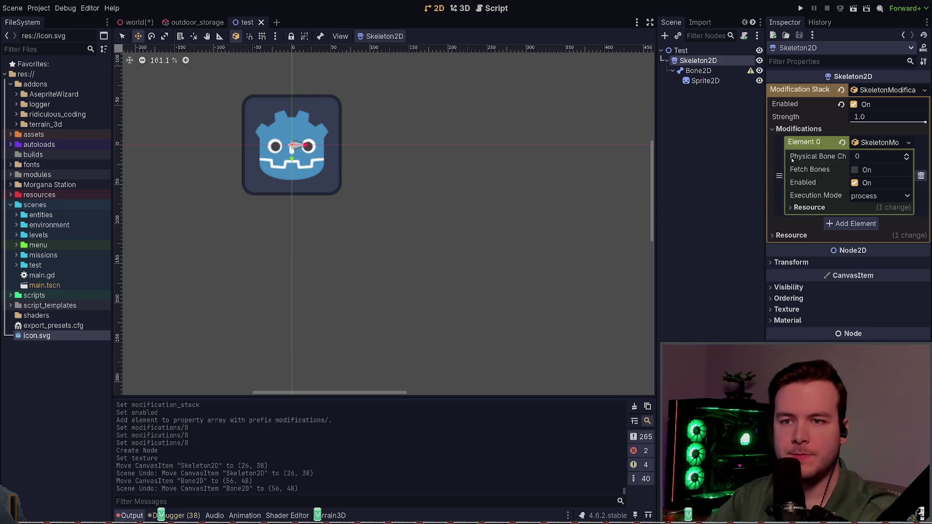
# Step: Add Element 1 and try SkeletonModification and CCDIK resources in it
pyautogui.click(856, 224)
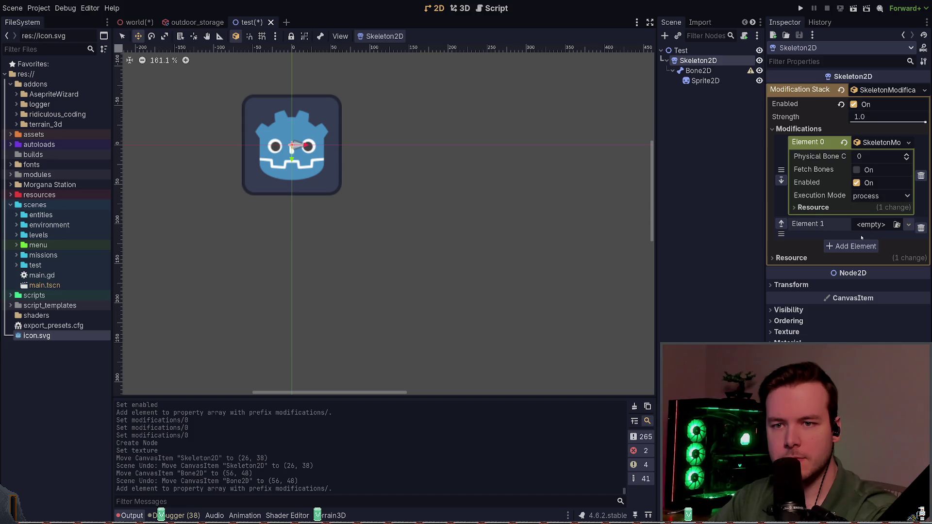
pyautogui.hotkey('ctrl', 'v')
pyautogui.click(871, 225)
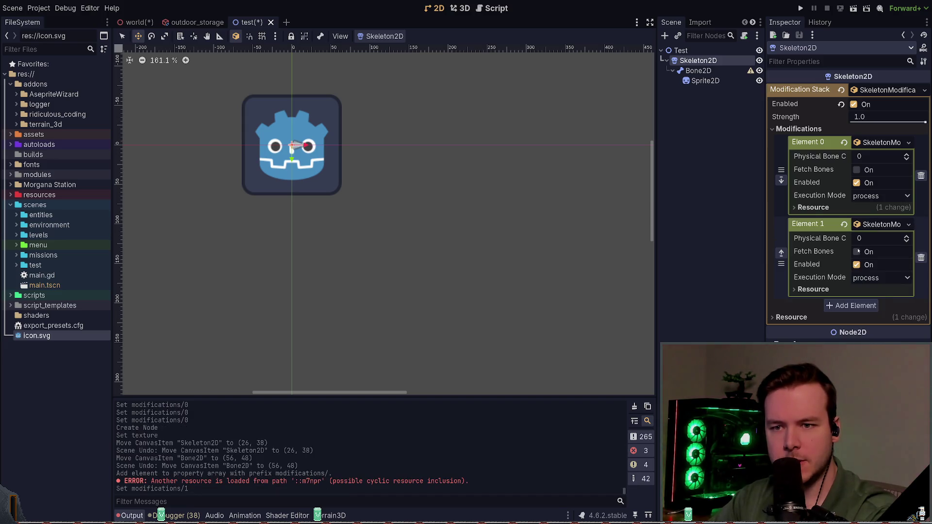
pyautogui.click(844, 224)
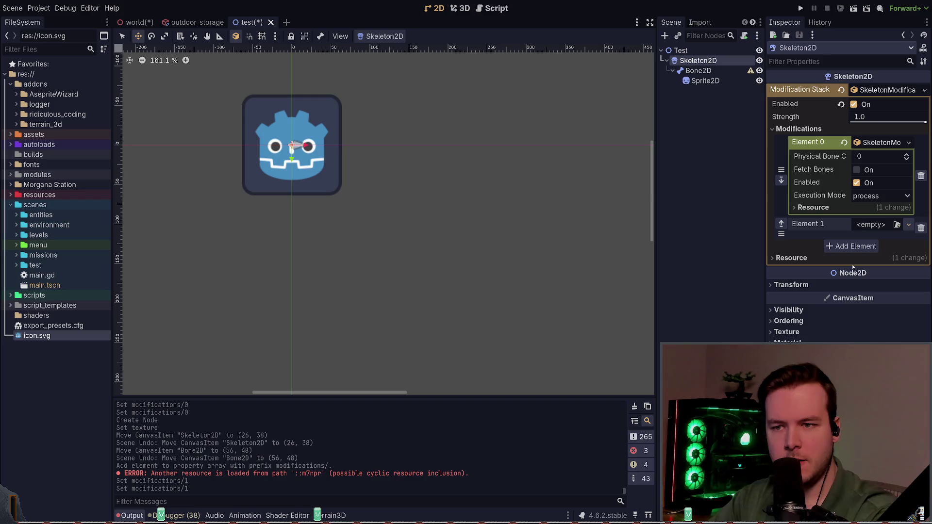
pyautogui.hotkey('ctrl', 'z')
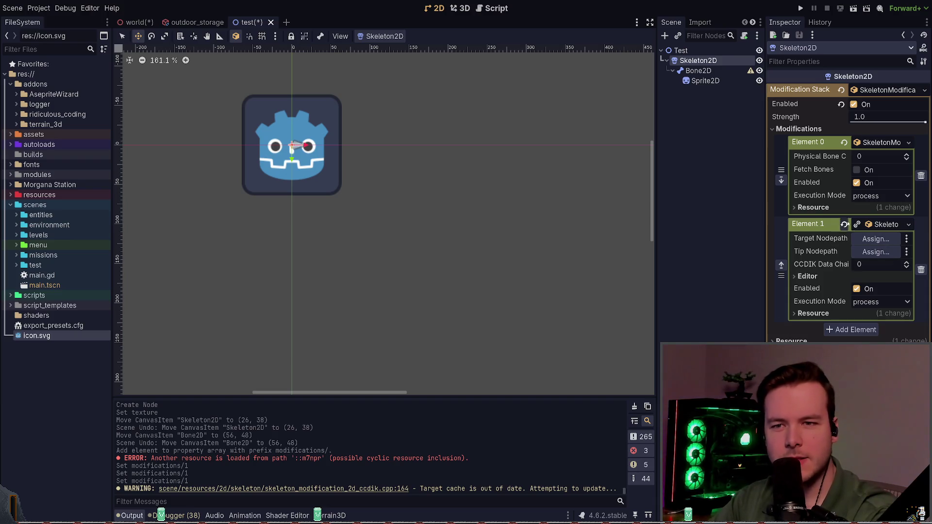
pyautogui.click(845, 224)
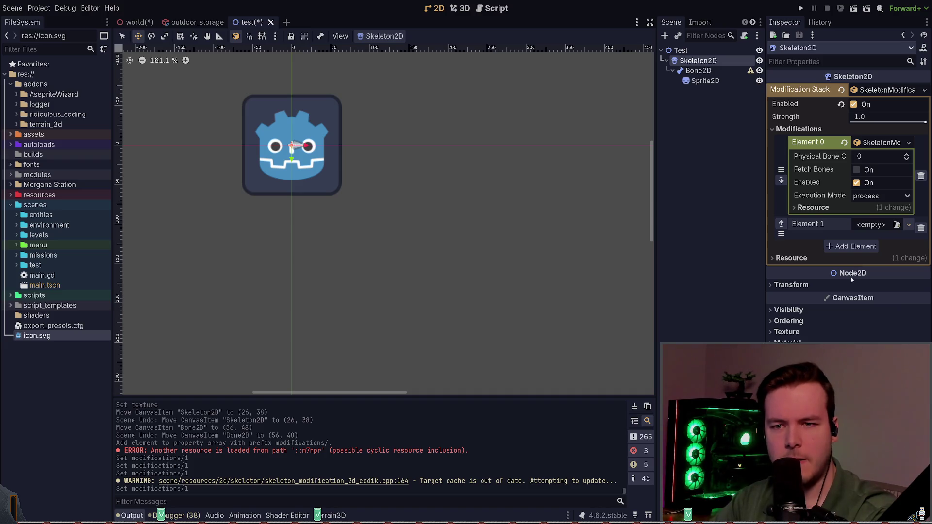
pyautogui.click(869, 224)
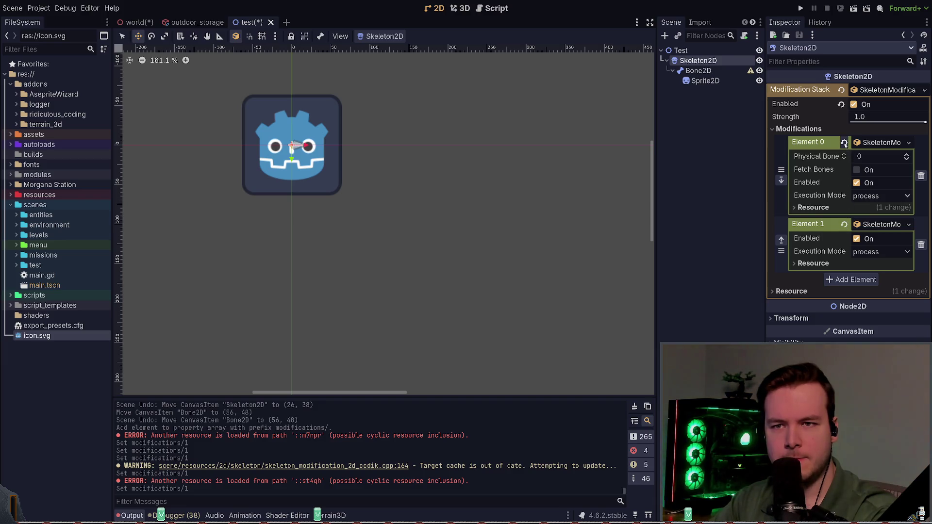
# Step: Clear Element 0, delete Element 1, and bring up the Skeleton2D class documentation
pyautogui.click(845, 143)
pyautogui.click(845, 166)
pyautogui.click(921, 169)
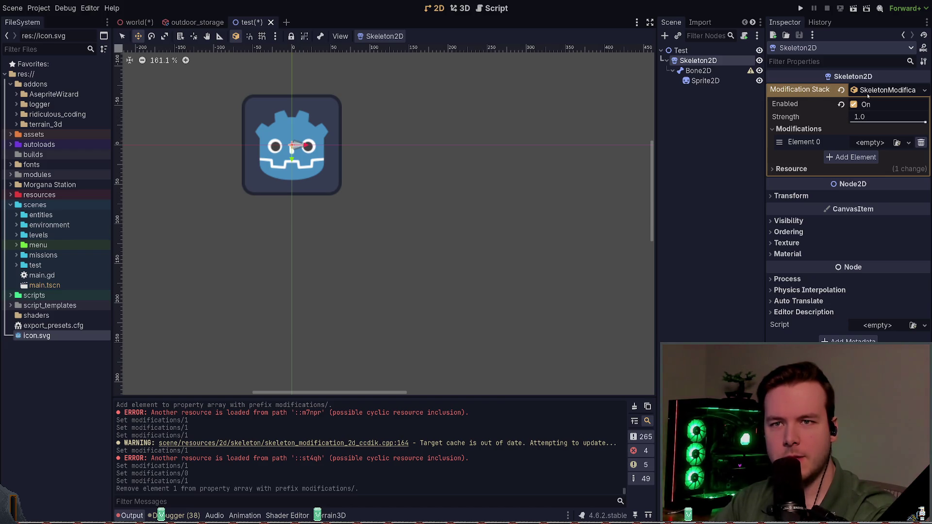
pyautogui.click(689, 72)
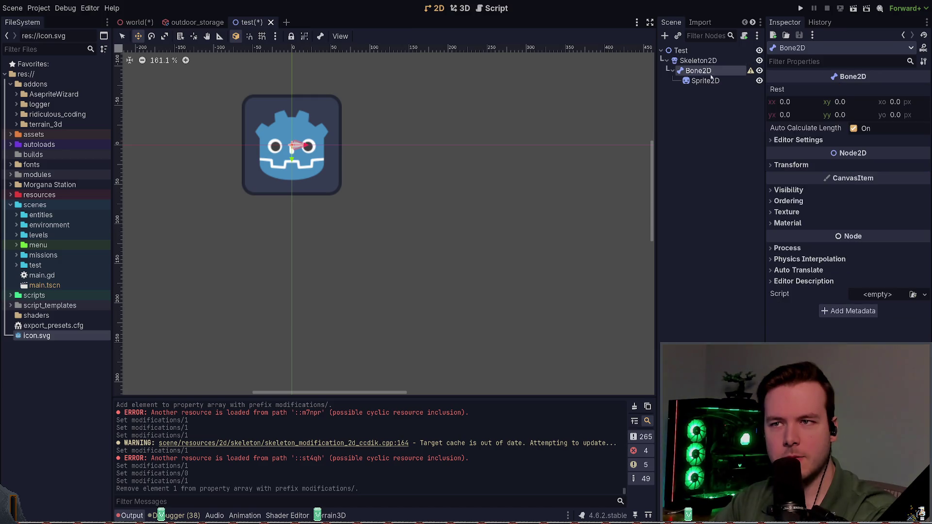
pyautogui.click(699, 61)
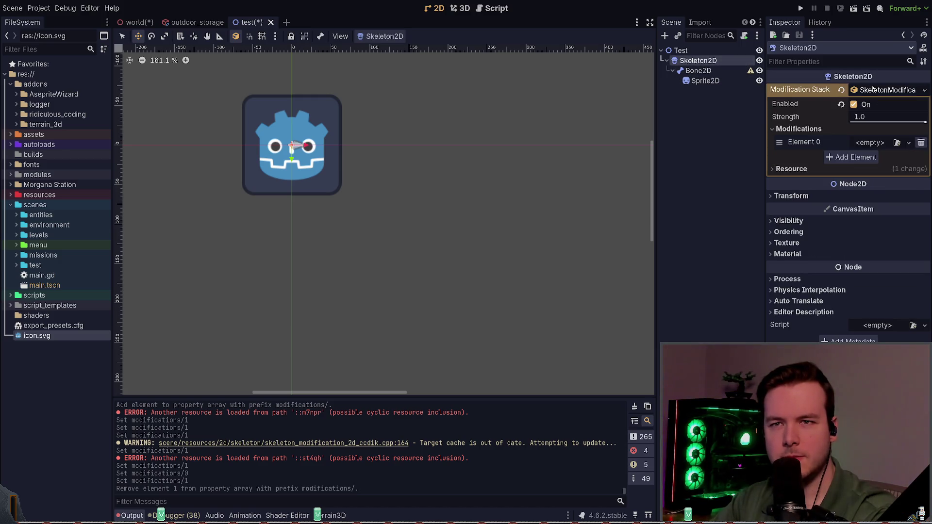
pyautogui.press('F1')
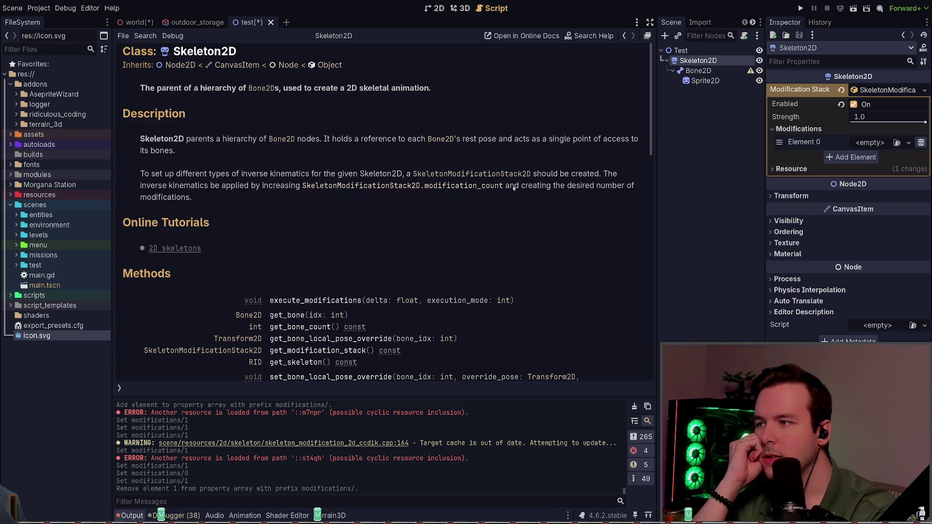
# Step: Scroll down the Skeleton2D class reference, then switch to the web browser
pyautogui.scroll(-3, 301, 160)
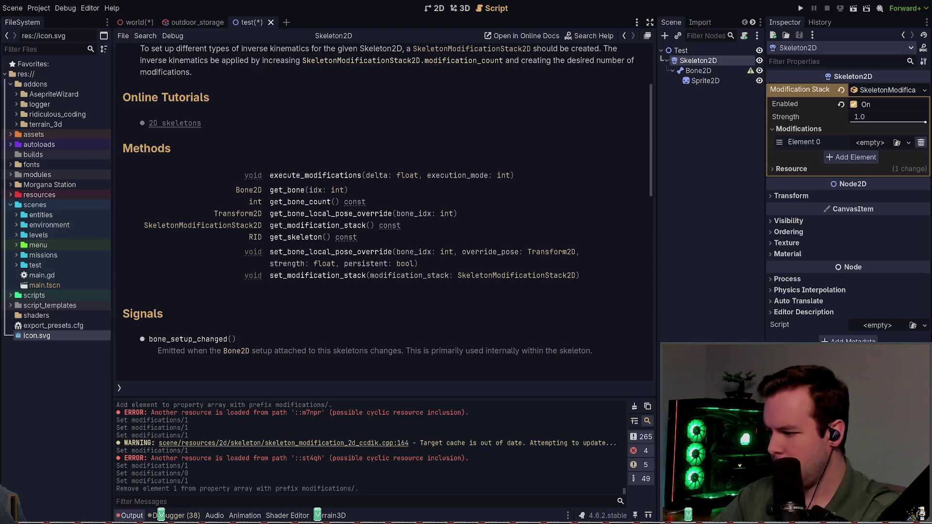
pyautogui.hotkey('alt', 'Tab')
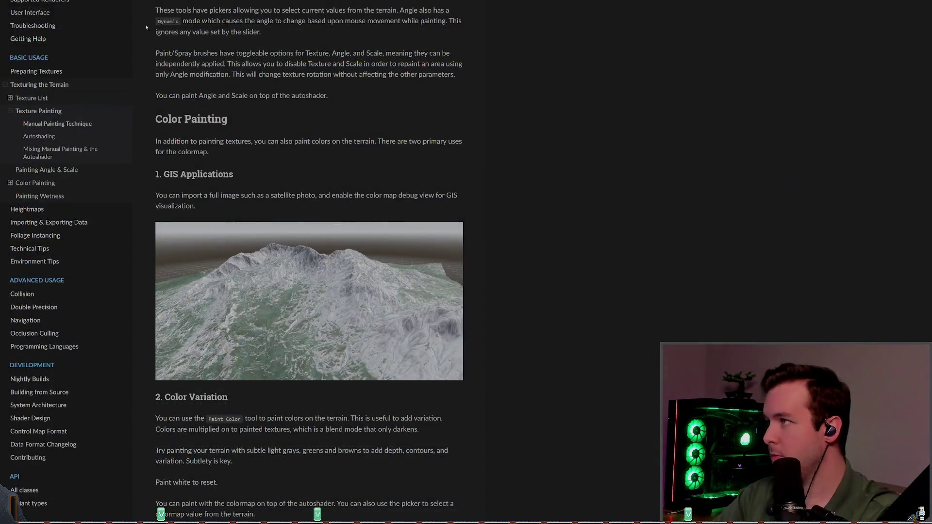
# Step: Scroll the 2D skeletons page past Deforming the polygons and Internal vertices to the notes
pyautogui.hotkey('alt', 'Tab')
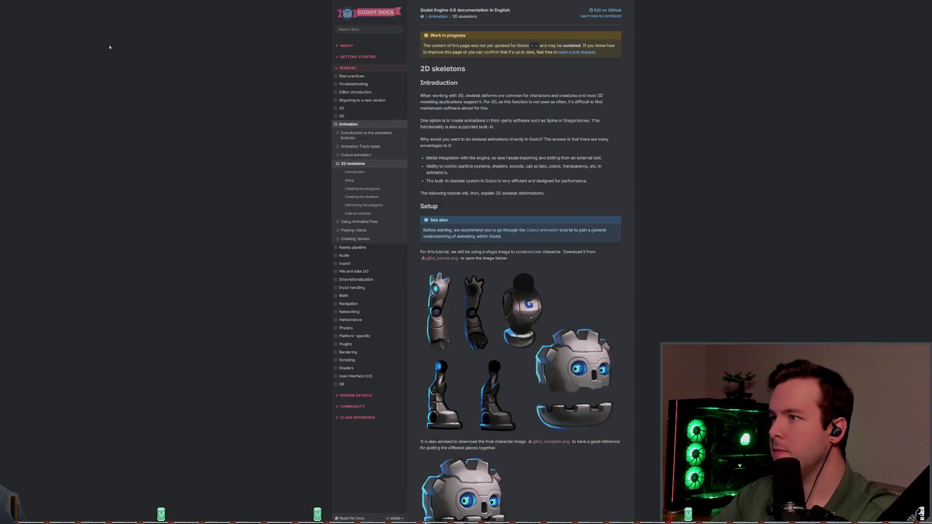
pyautogui.keyDown('ctrl'); pyautogui.scroll(3, 625, 230); pyautogui.keyUp('ctrl')
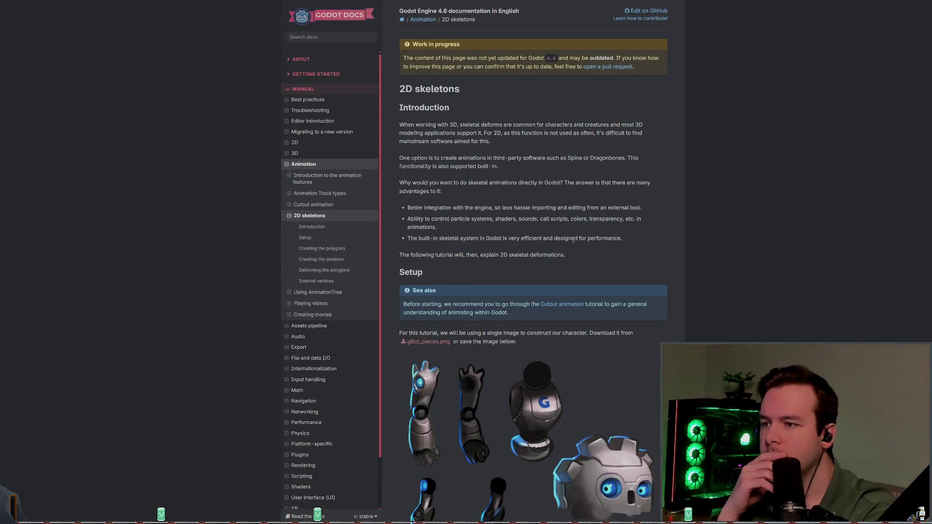
pyautogui.scroll(-3, 572, 267)
pyautogui.scroll(-5, 572, 267)
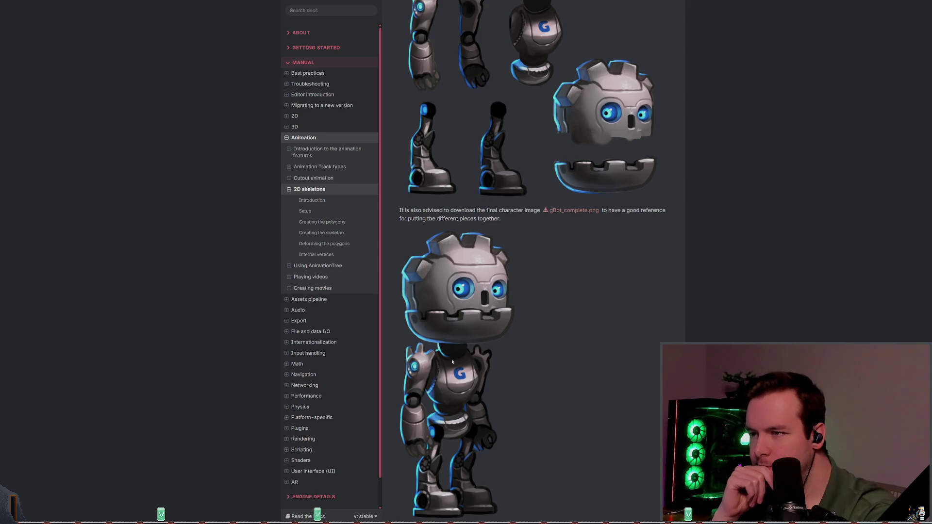
pyautogui.scroll(-1, 459, 332)
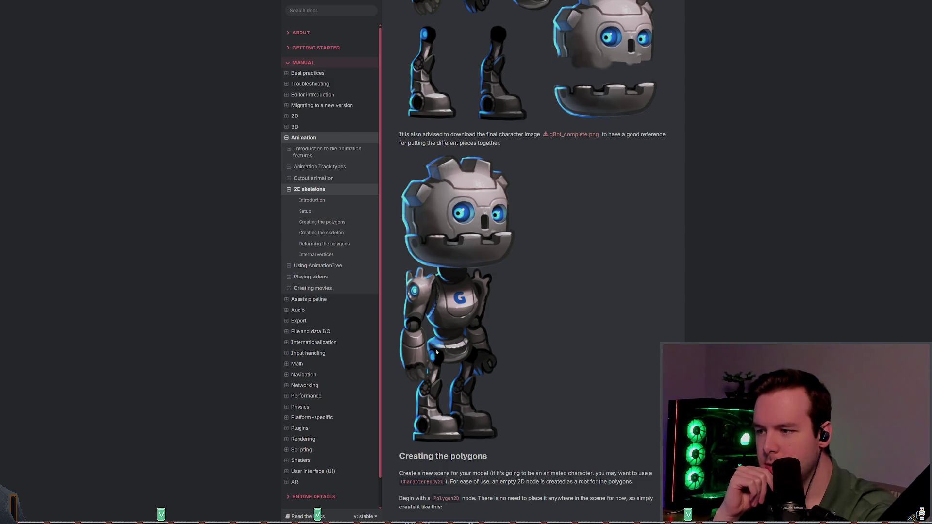
pyautogui.scroll(-2, 466, 352)
pyautogui.scroll(-2, 481, 330)
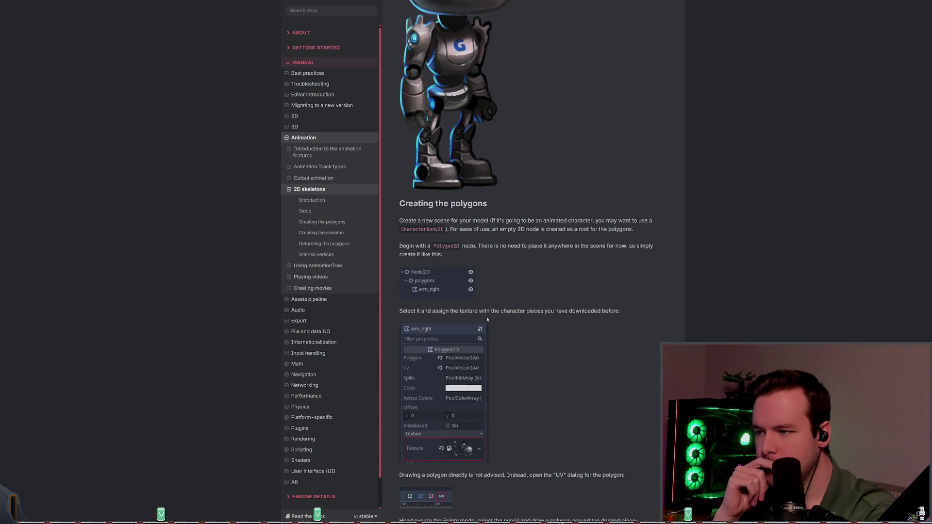
pyautogui.scroll(-10, 491, 314)
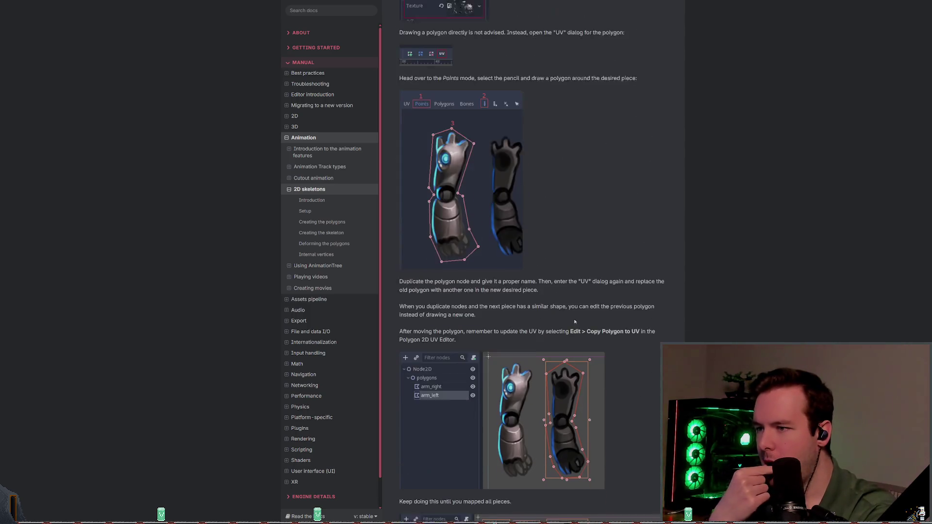
pyautogui.scroll(-15, 580, 313)
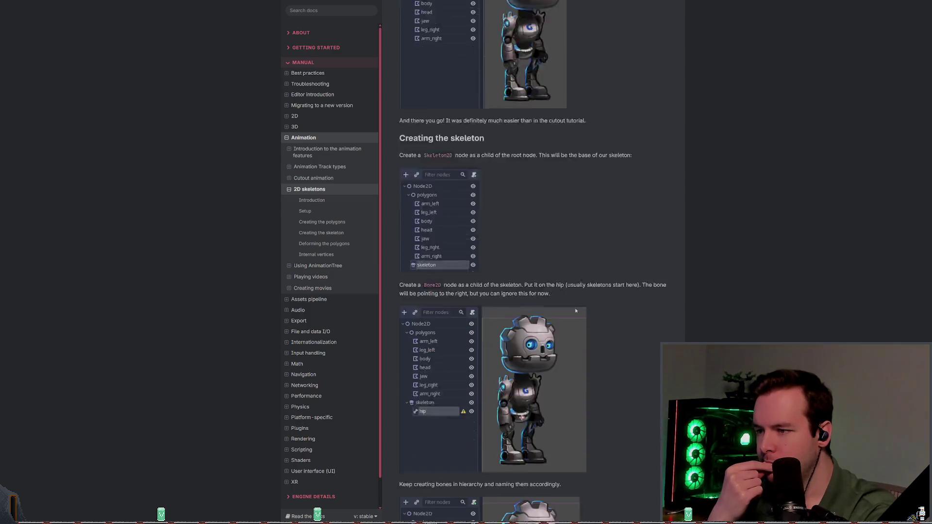
pyautogui.scroll(-8, 581, 303)
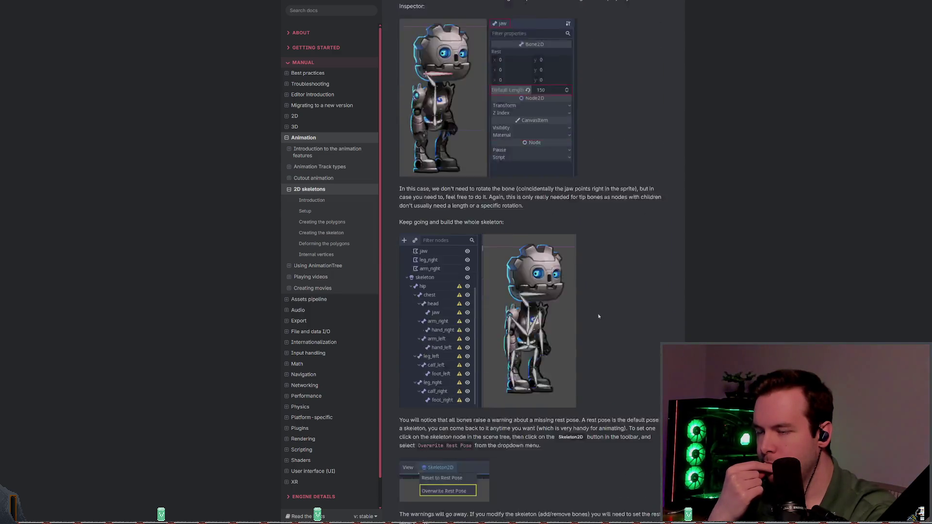
pyautogui.scroll(-4, 604, 315)
pyautogui.scroll(3, 603, 312)
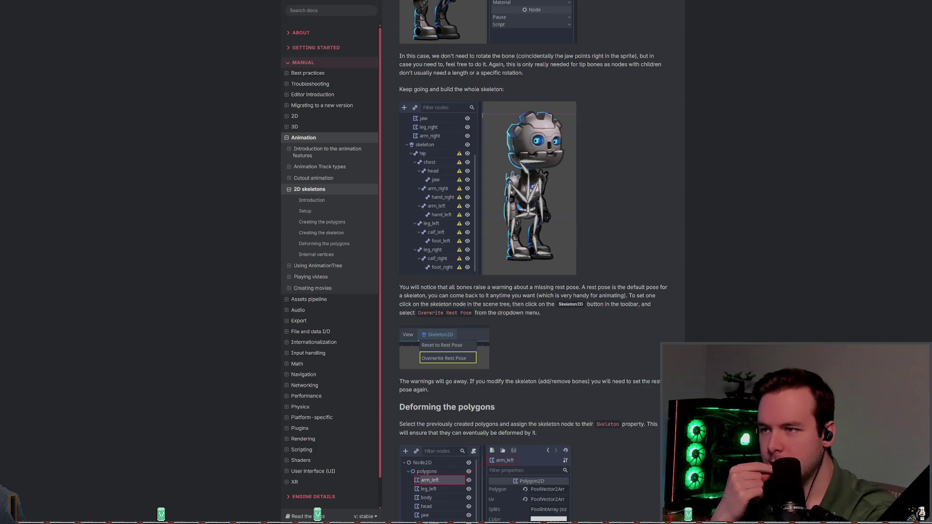
pyautogui.scroll(-4, 575, 240)
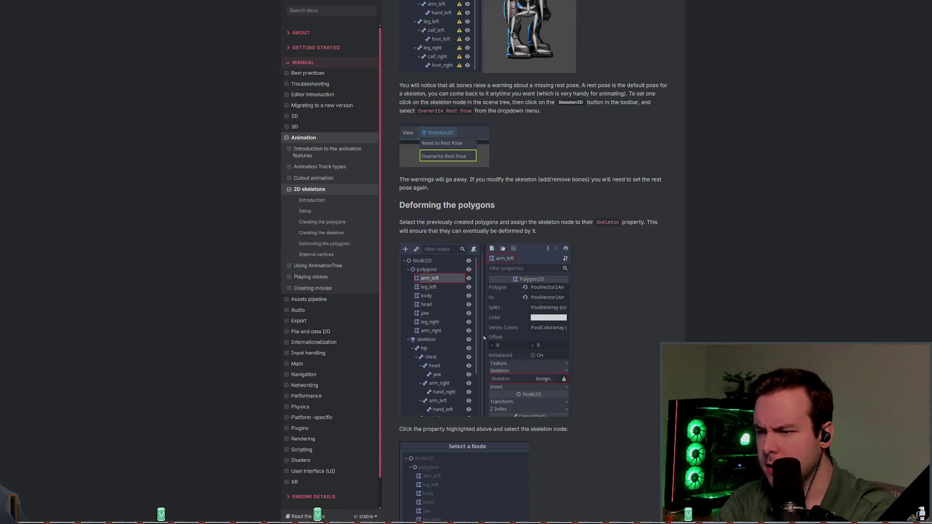
pyautogui.scroll(-3, 505, 357)
pyautogui.scroll(-18, 505, 357)
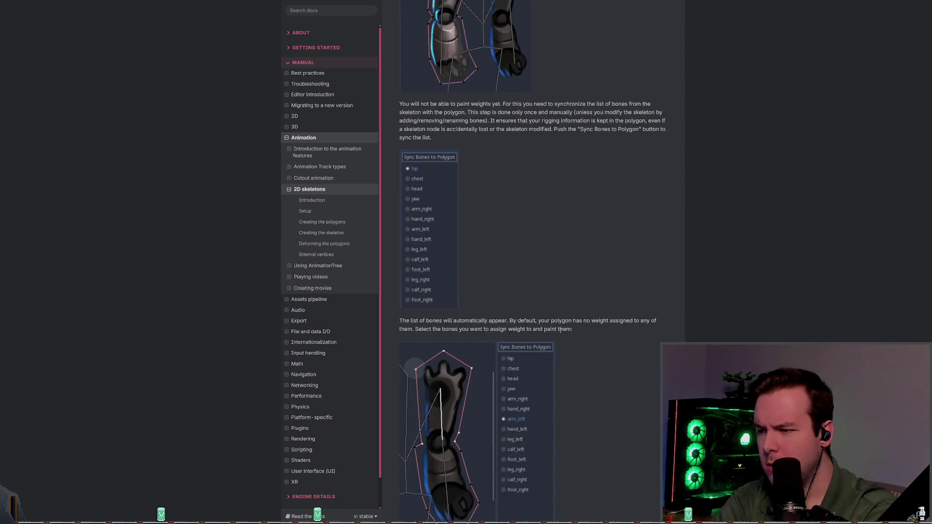
pyautogui.scroll(-6, 577, 269)
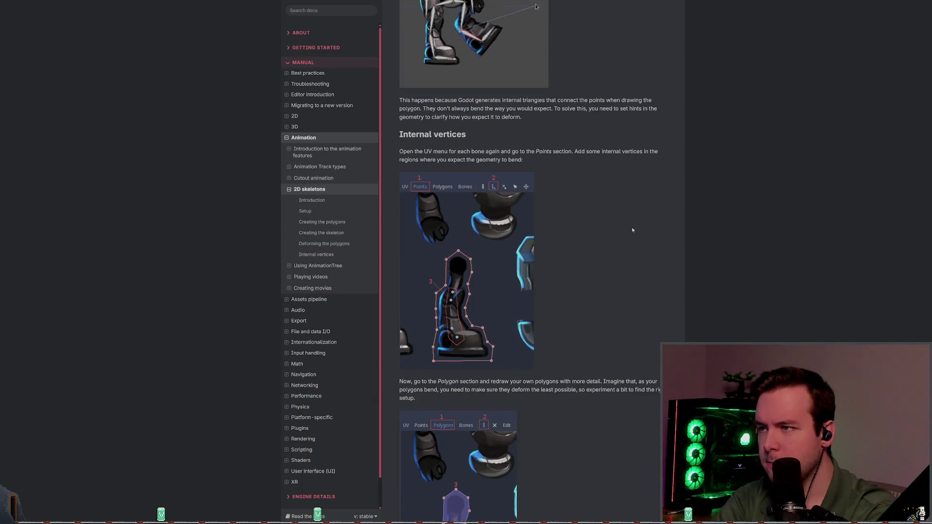
pyautogui.scroll(-2, 649, 198)
pyautogui.scroll(3, 642, 205)
pyautogui.scroll(-12, 641, 205)
pyautogui.scroll(20, 631, 238)
pyautogui.scroll(-3, 593, 276)
pyautogui.scroll(-6, 593, 276)
pyautogui.scroll(-3, 602, 267)
pyautogui.scroll(3, 607, 265)
pyautogui.scroll(-5, 613, 261)
pyautogui.scroll(-9, 613, 261)
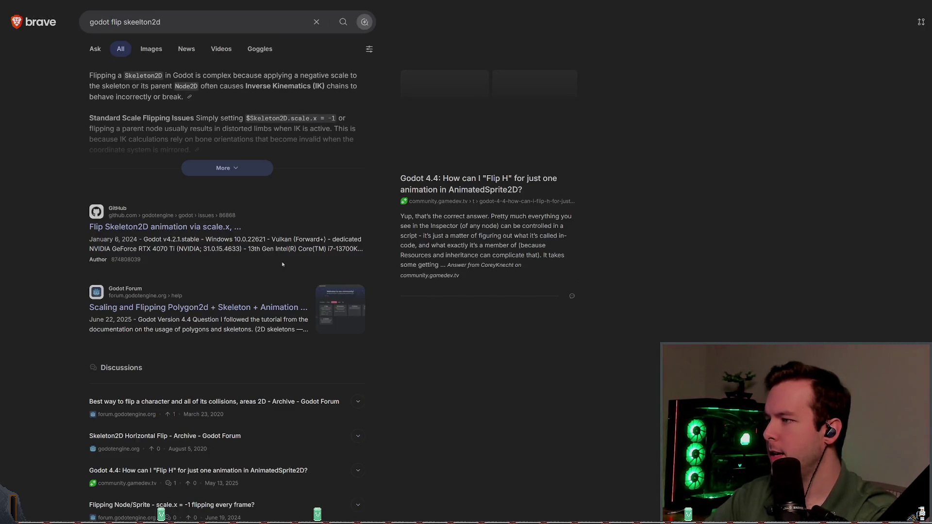
# Step: Open the GitHub result 'Flip Skeleton2D animation via scale.x' from the Brave results
pyautogui.click(229, 226)
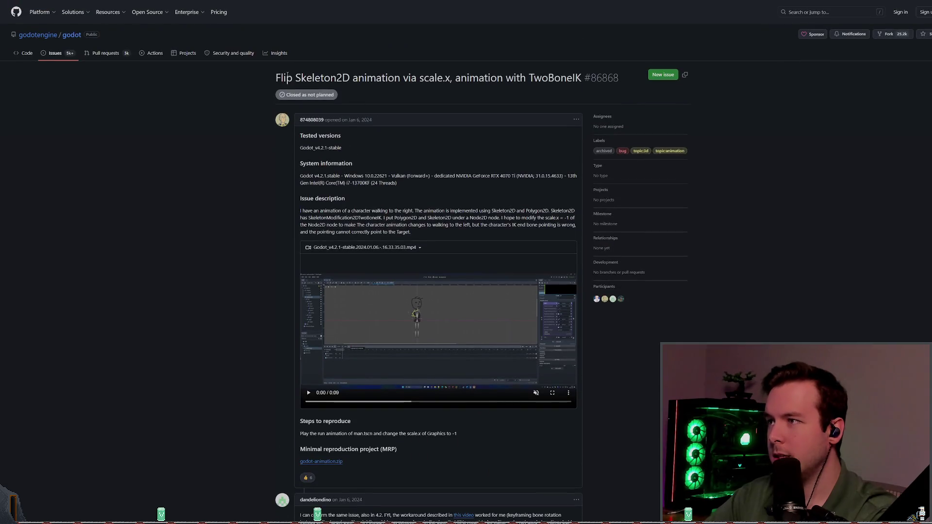
# Step: Read issue #86868's comments down to its closing as a duplicate of #80252
pyautogui.moveTo(458, 78); pyautogui.dragTo(581, 78)
pyautogui.click(581, 78)
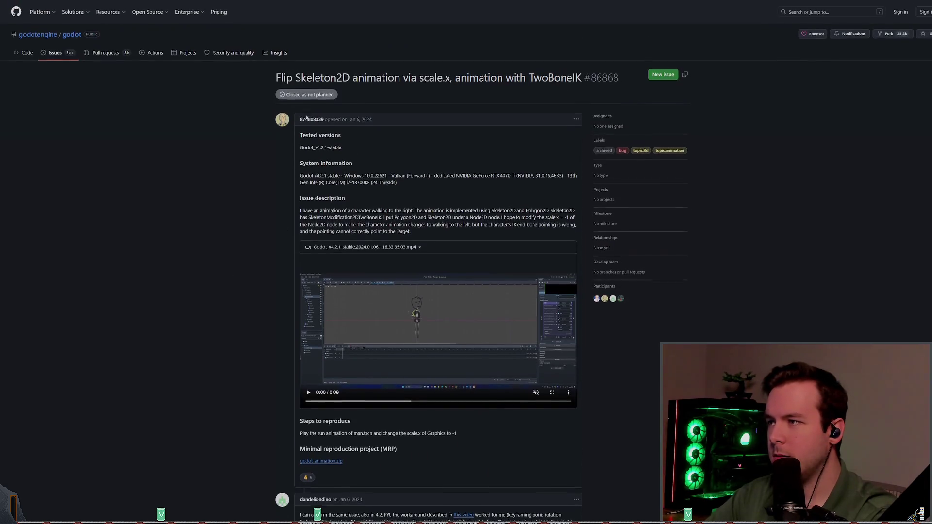
pyautogui.scroll(-5, 320, 221)
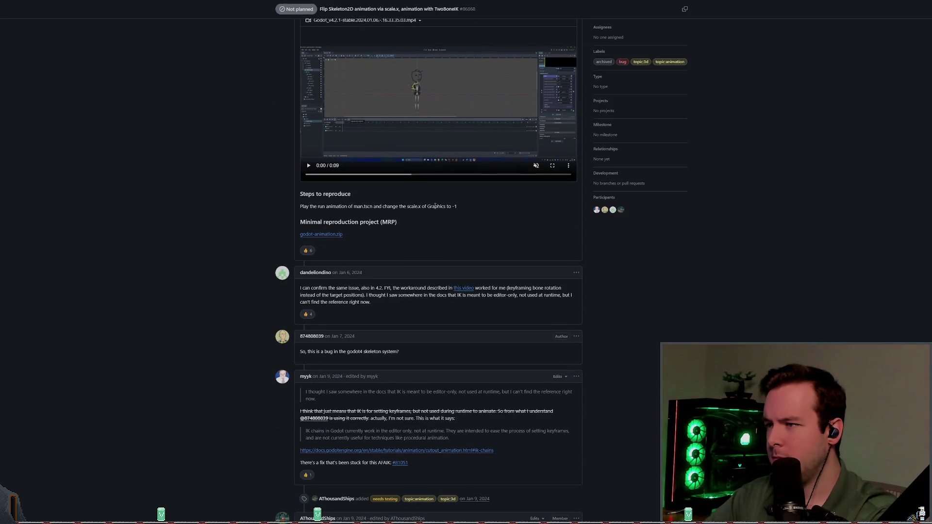
pyautogui.moveTo(372, 289); pyautogui.dragTo(401, 291)
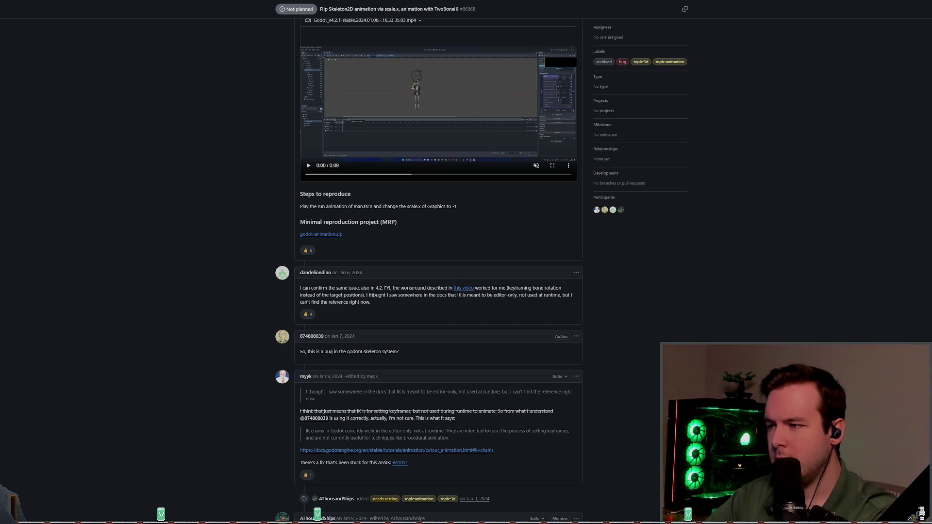
pyautogui.scroll(-2, 394, 301)
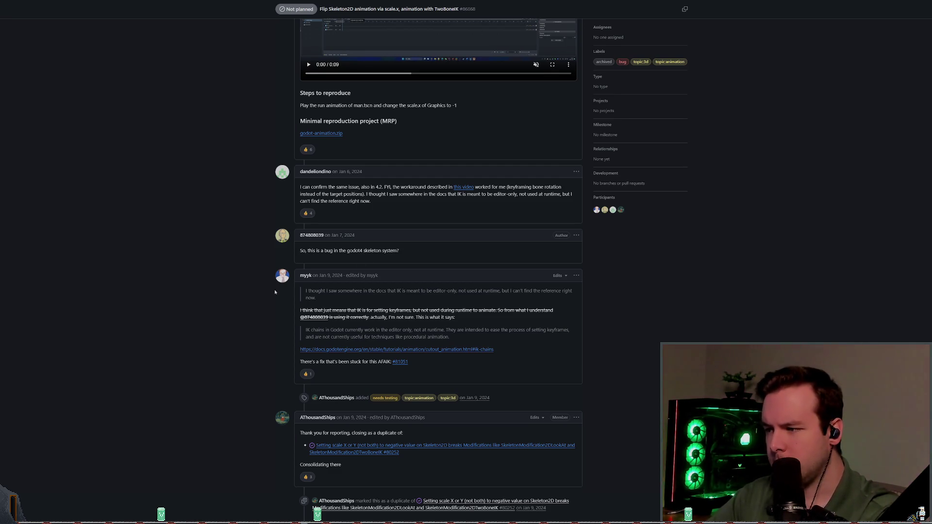
pyautogui.scroll(-3, 287, 284)
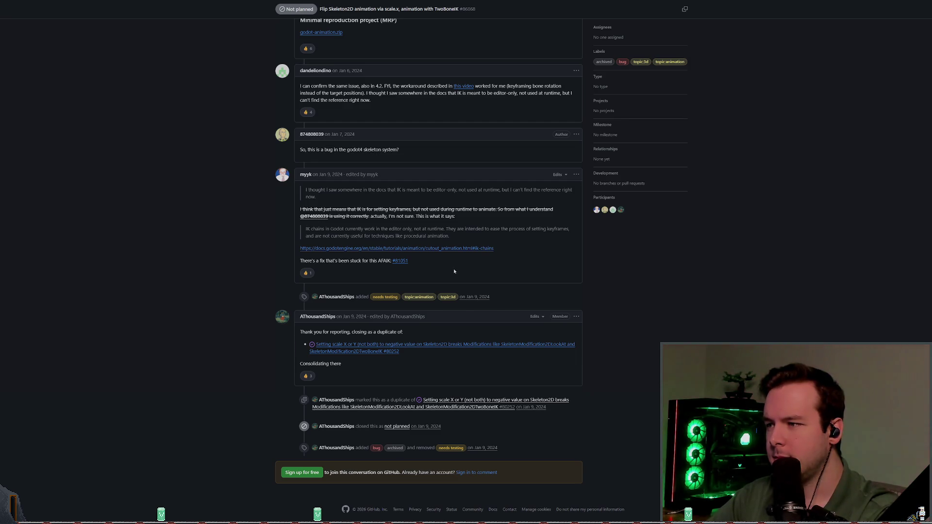
pyautogui.moveTo(400, 262)
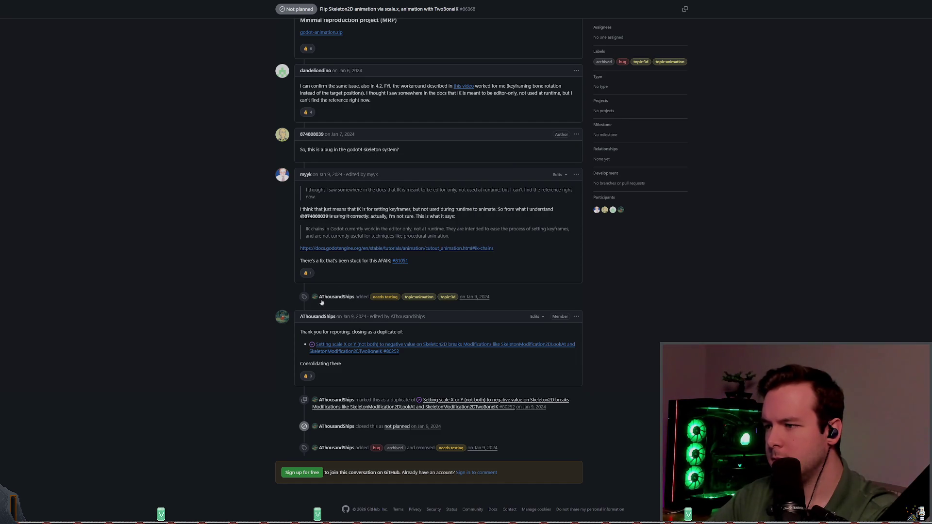
# Step: Open duplicate issue #80252 and read its Context about flipping when going left
pyautogui.click(363, 353)
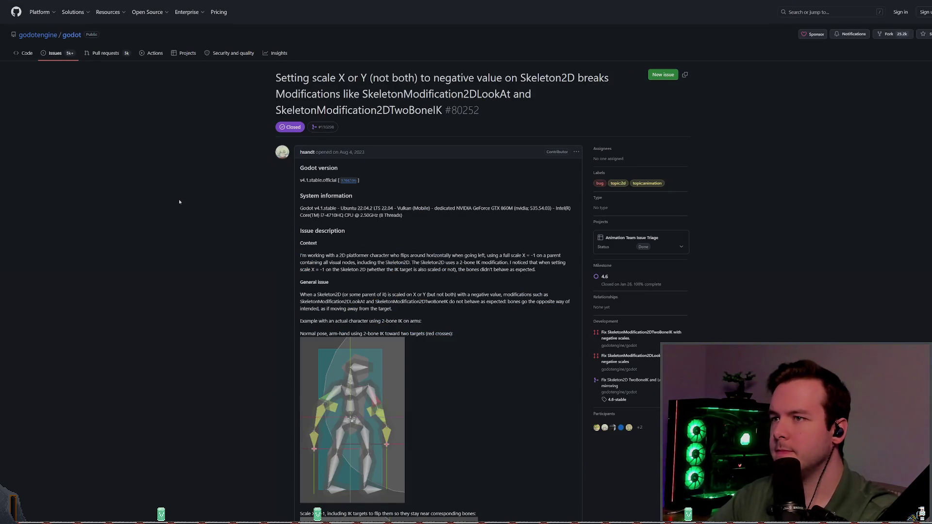
pyautogui.scroll(-7, 182, 209)
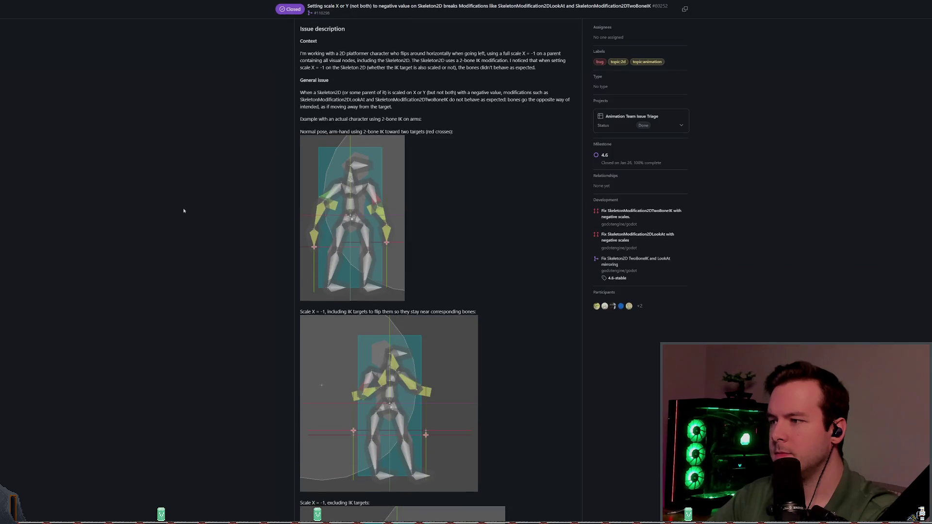
pyautogui.scroll(-3, 182, 217)
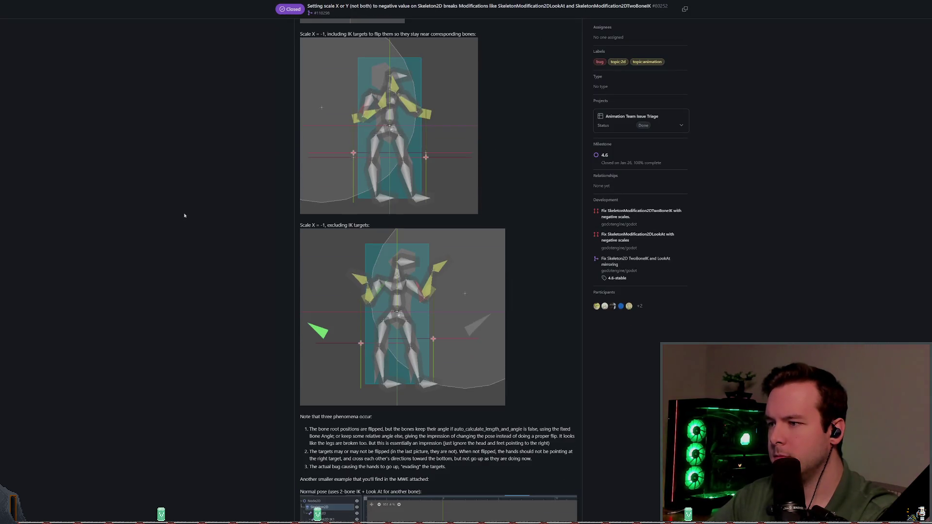
pyautogui.scroll(-4, 185, 213)
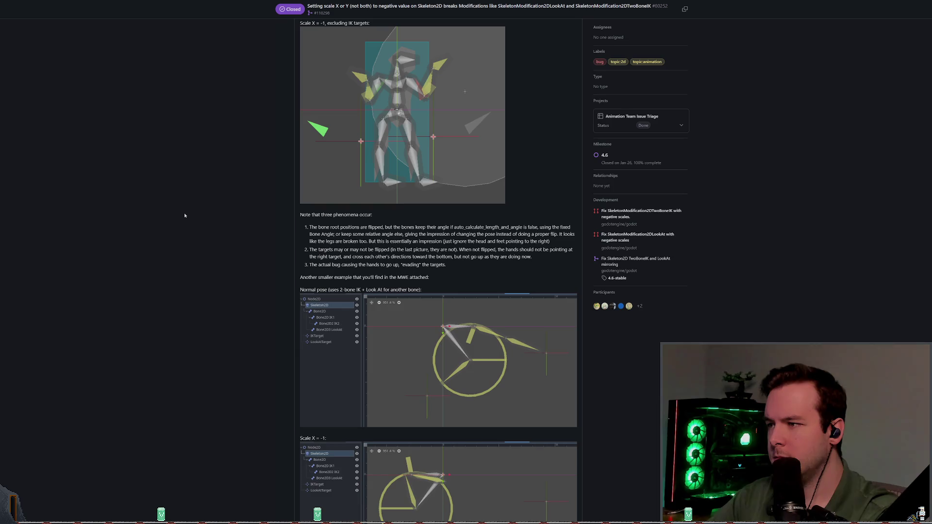
pyautogui.scroll(4, 186, 215)
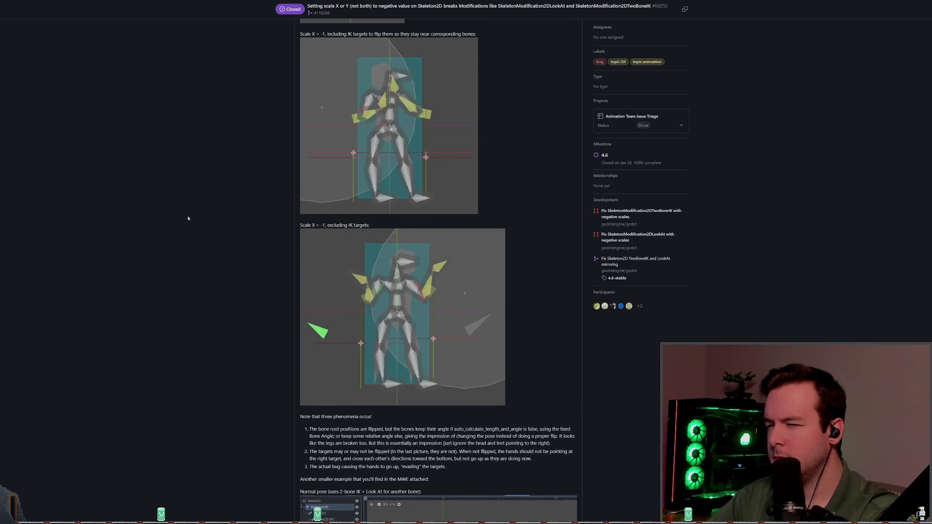
pyautogui.scroll(7, 187, 216)
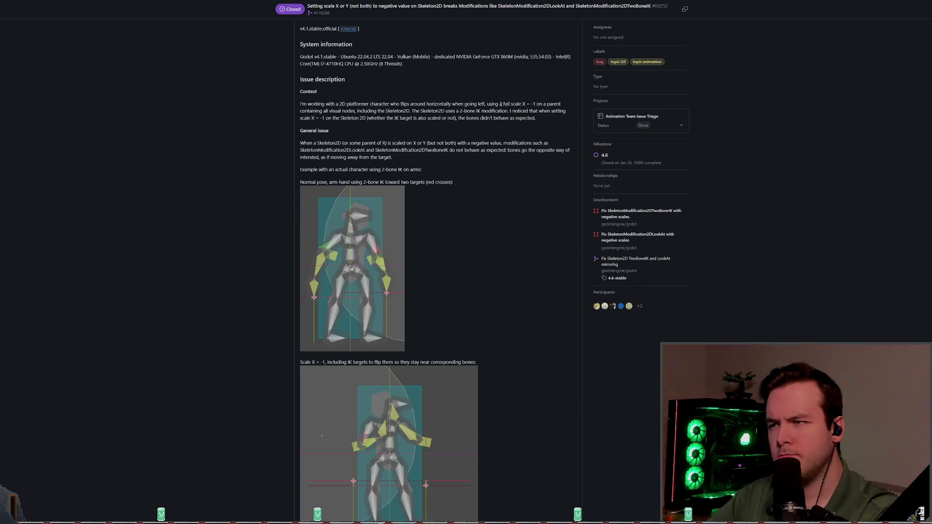
pyautogui.moveTo(456, 104)
pyautogui.mouseDown()
pyautogui.moveTo(533, 104)
pyautogui.moveTo(359, 104)
pyautogui.moveTo(420, 111)
pyautogui.mouseUp()
pyautogui.click(465, 112)
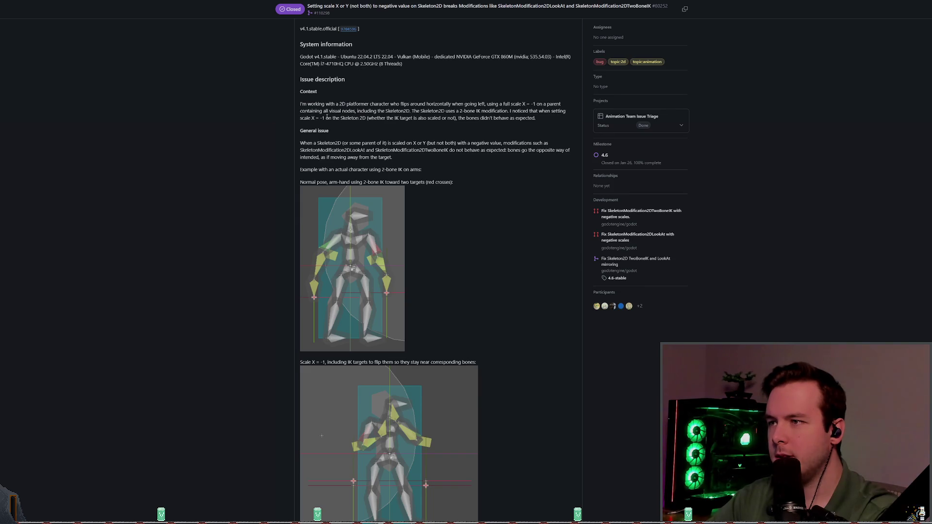
# Step: Read issue #80252's comments to the end and open the closing pull request #110298
pyautogui.scroll(-15, 517, 127)
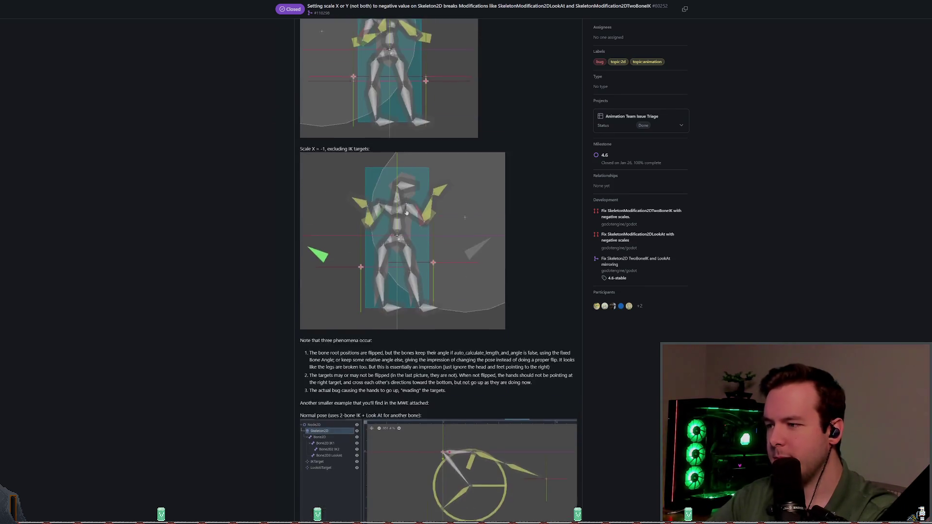
pyautogui.scroll(-10, 229, 235)
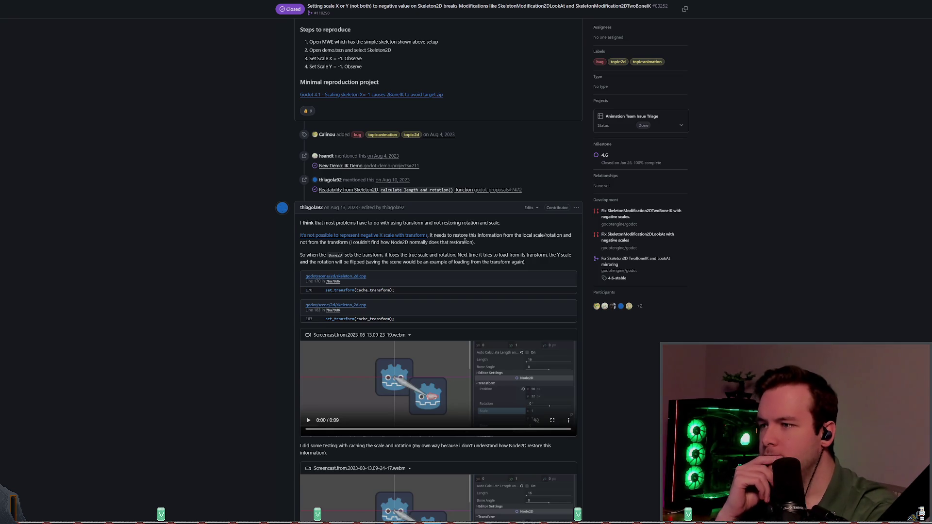
pyautogui.scroll(-5, 262, 302)
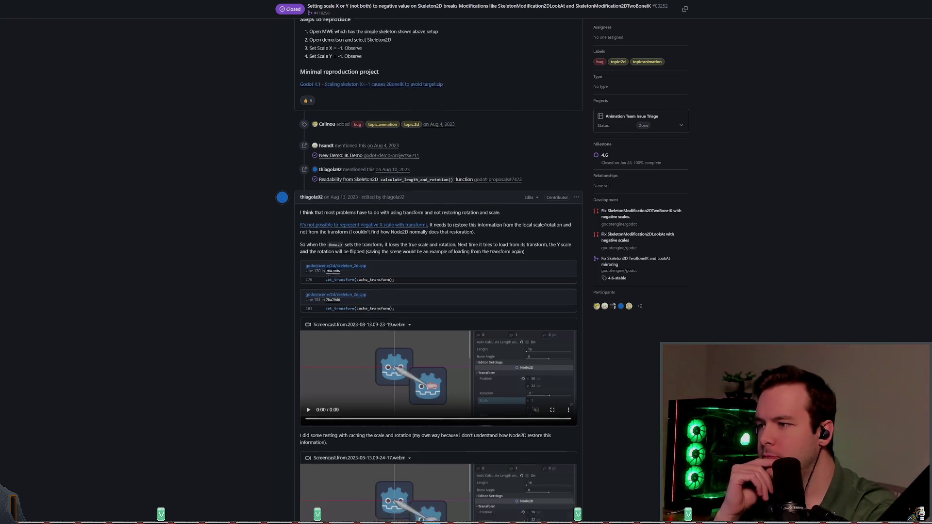
pyautogui.scroll(-5, 258, 296)
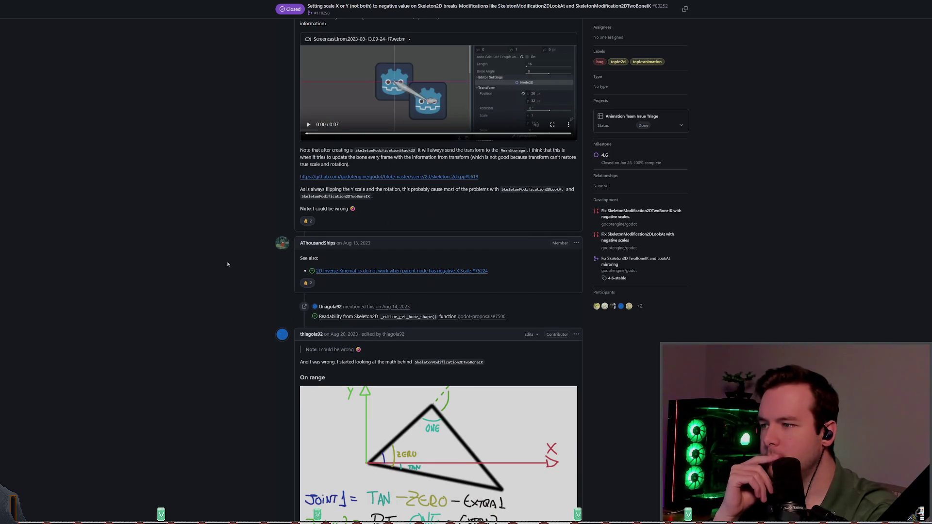
pyautogui.scroll(-4, 217, 271)
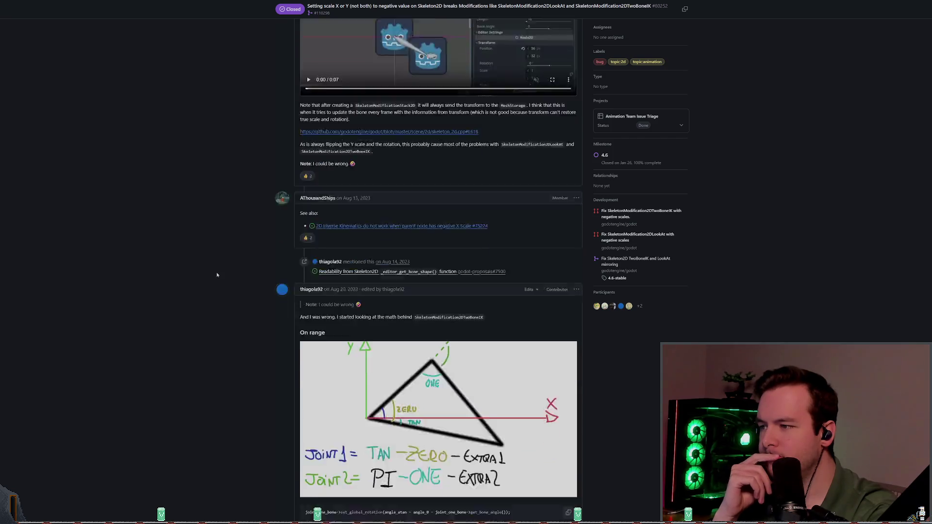
pyautogui.scroll(-4, 218, 273)
pyautogui.scroll(-4, 221, 275)
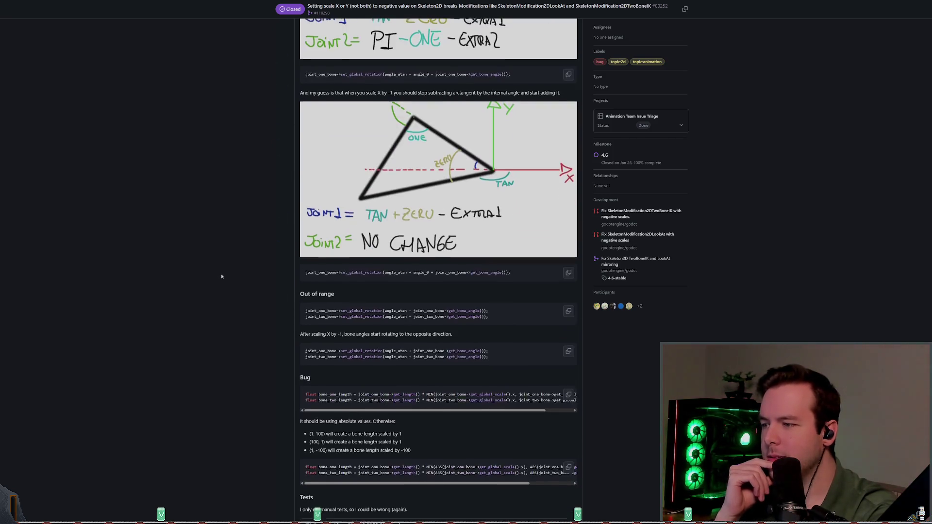
pyautogui.scroll(2, 221, 271)
pyautogui.scroll(-3, 217, 273)
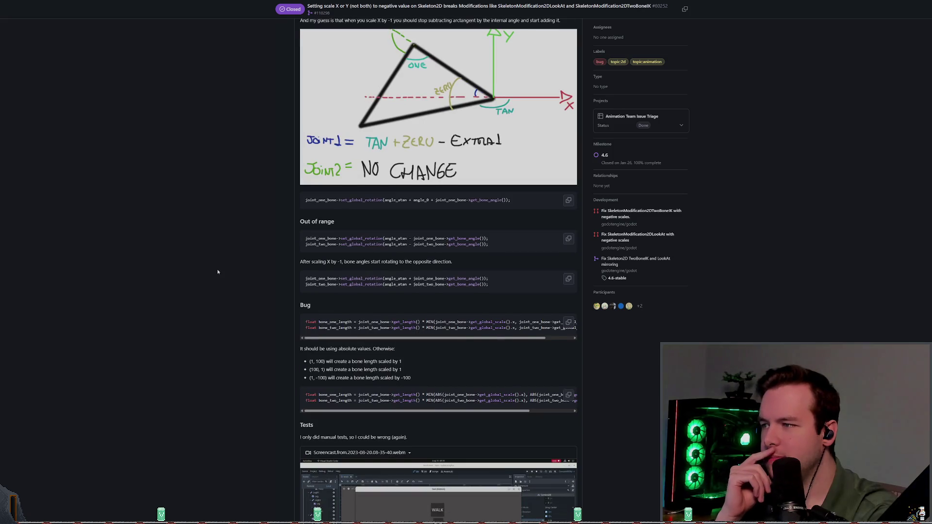
pyautogui.scroll(-7, 216, 271)
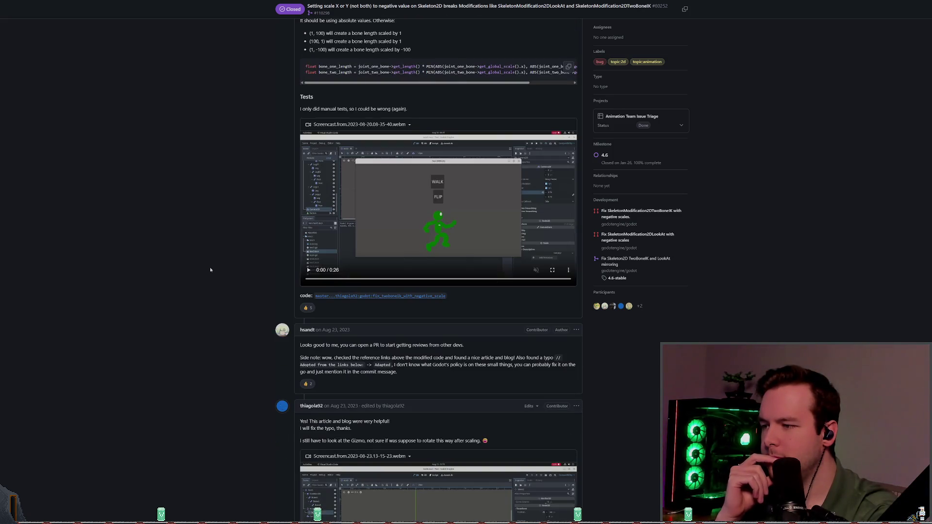
pyautogui.scroll(-2, 209, 269)
pyautogui.scroll(-3, 206, 268)
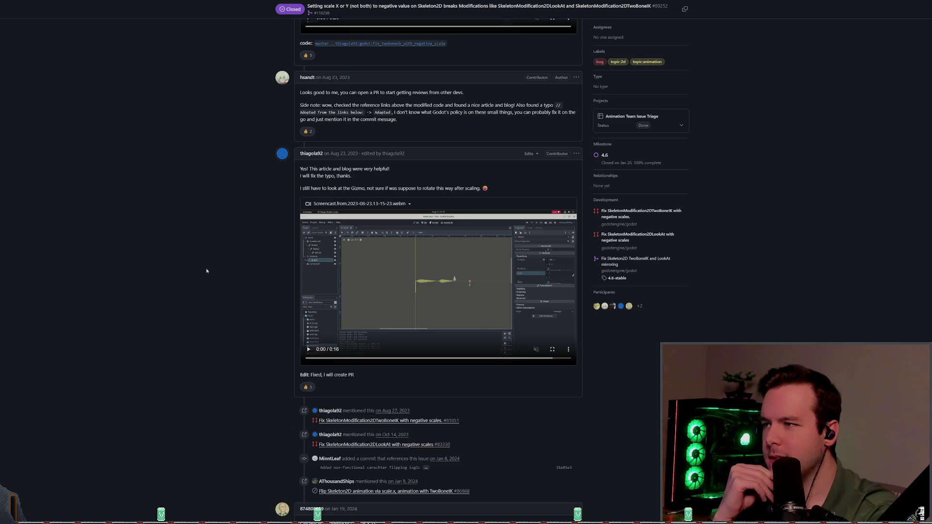
pyautogui.scroll(-3, 206, 271)
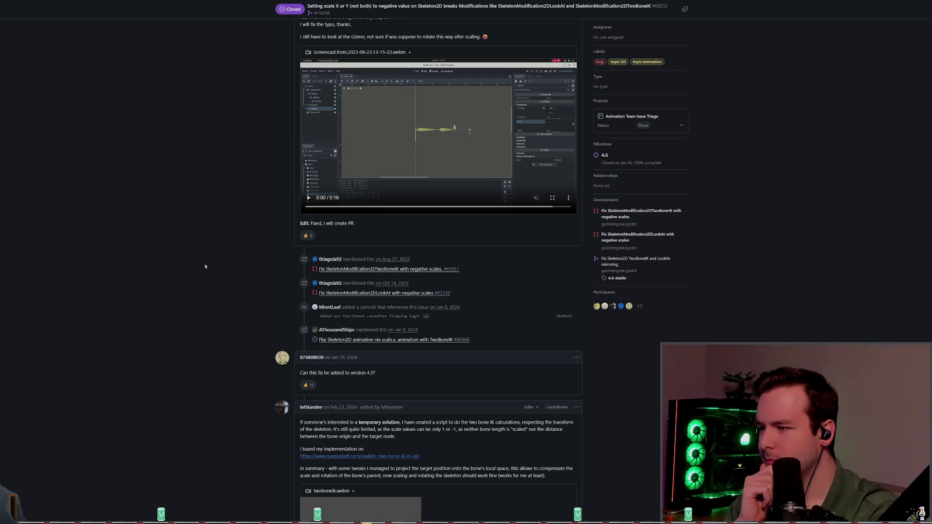
pyautogui.scroll(-3, 205, 266)
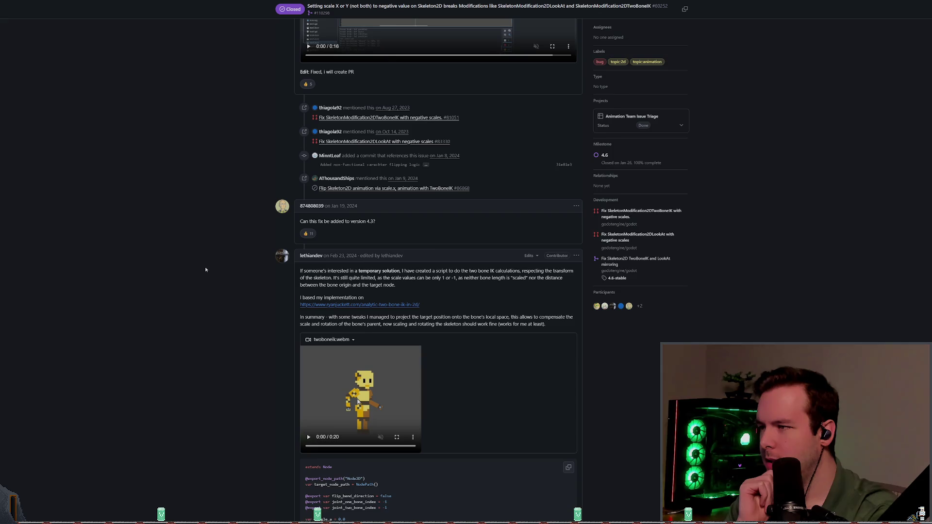
pyautogui.scroll(-1, 205, 266)
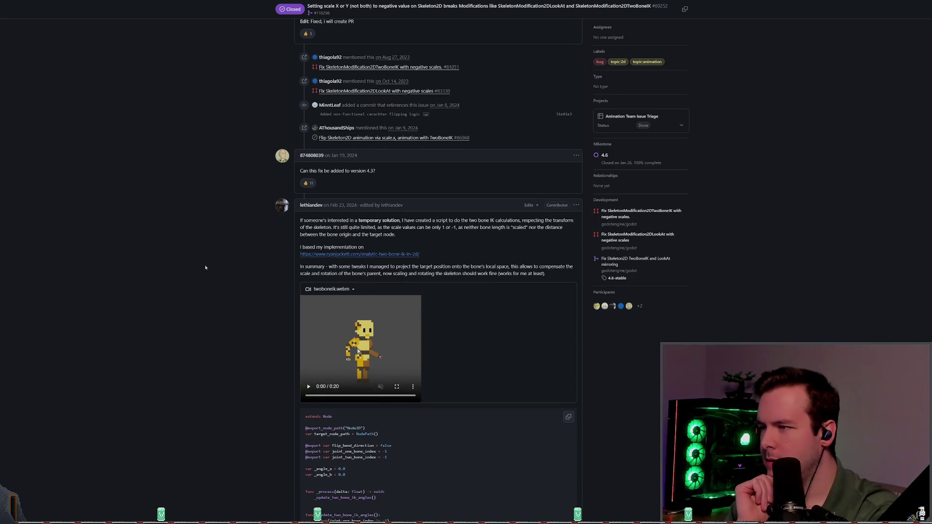
pyautogui.scroll(-8, 205, 266)
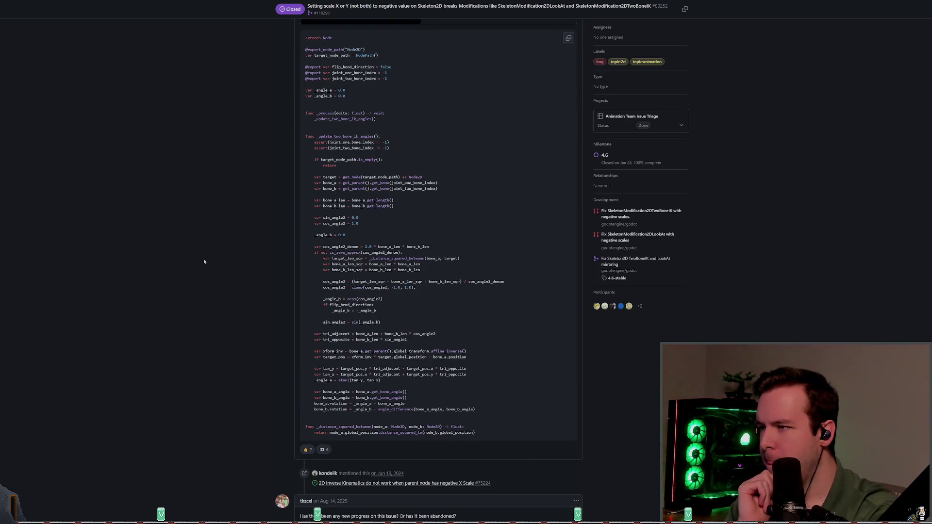
pyautogui.scroll(1, 204, 262)
pyautogui.scroll(-7, 204, 262)
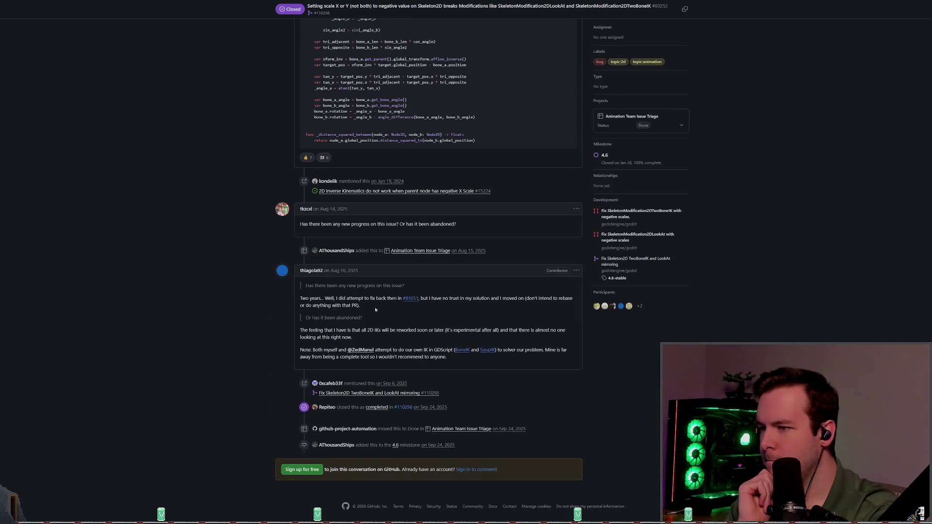
pyautogui.moveTo(413, 303)
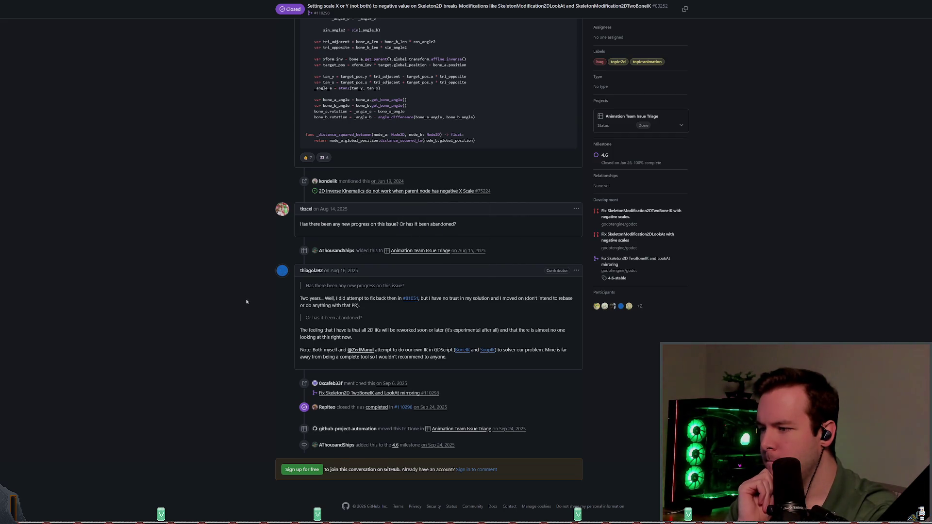
pyautogui.moveTo(404, 409)
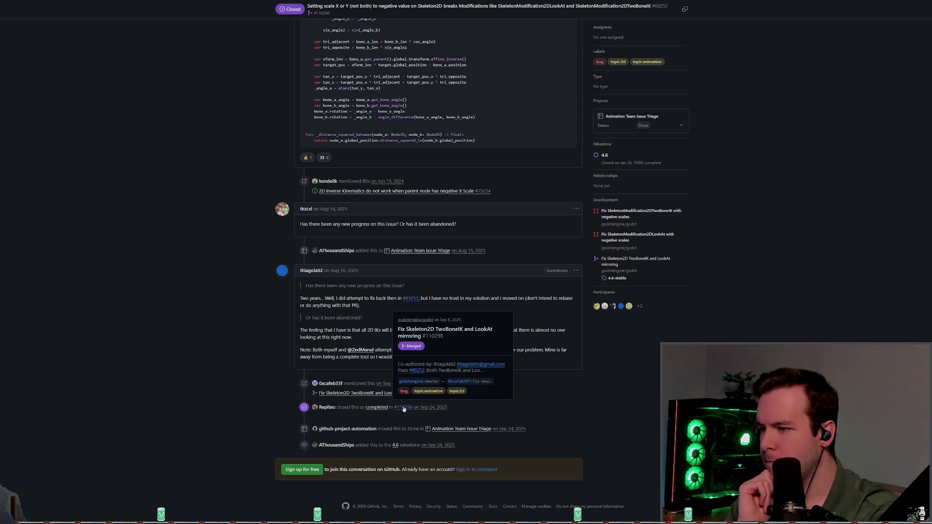
pyautogui.click(403, 409)
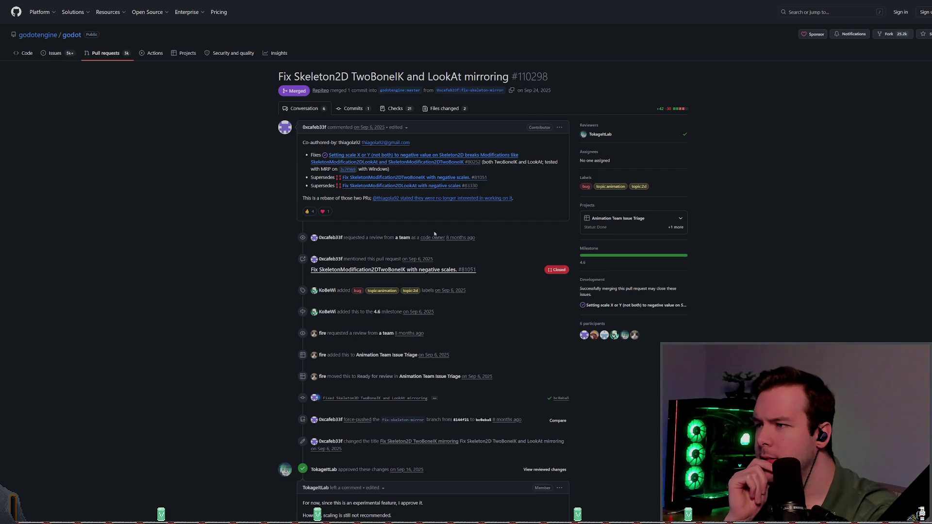
# Step: Read down PR #110298's conversation to the bottom, noting the 4.6 milestone
pyautogui.scroll(-2, 395, 227)
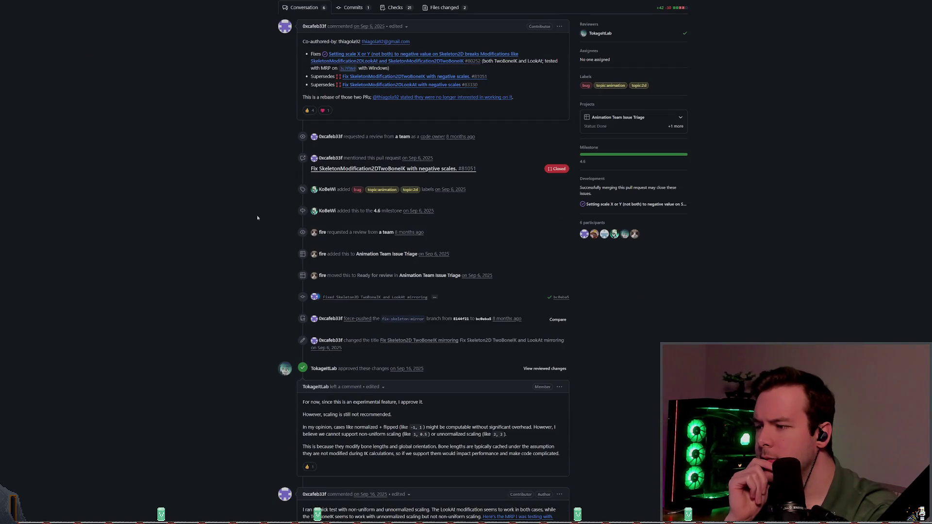
pyautogui.scroll(2, 209, 217)
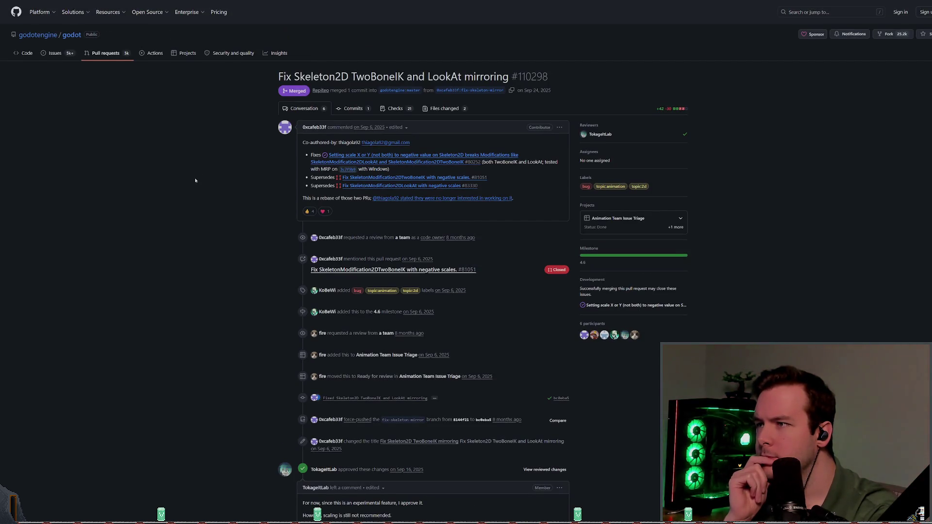
pyautogui.tripleClick(527, 98)
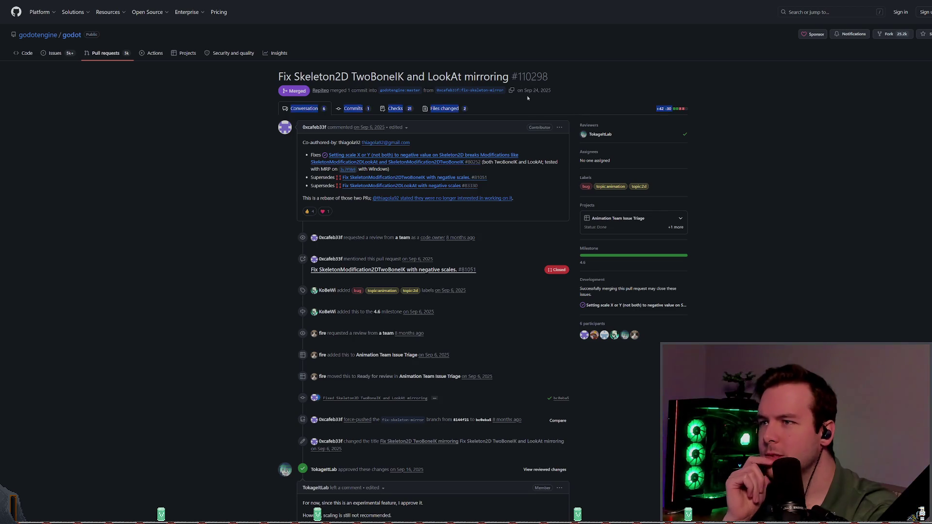
pyautogui.scroll(-3, 178, 186)
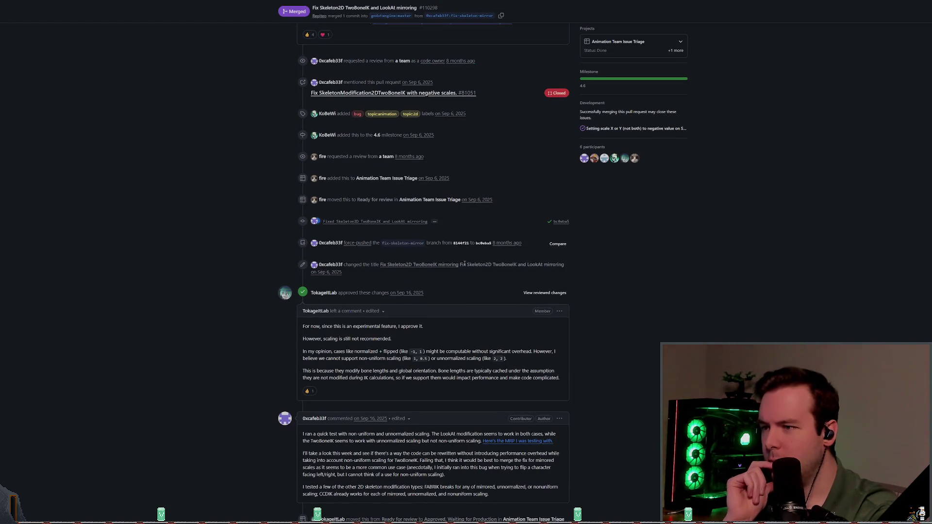
pyautogui.scroll(-5, 426, 211)
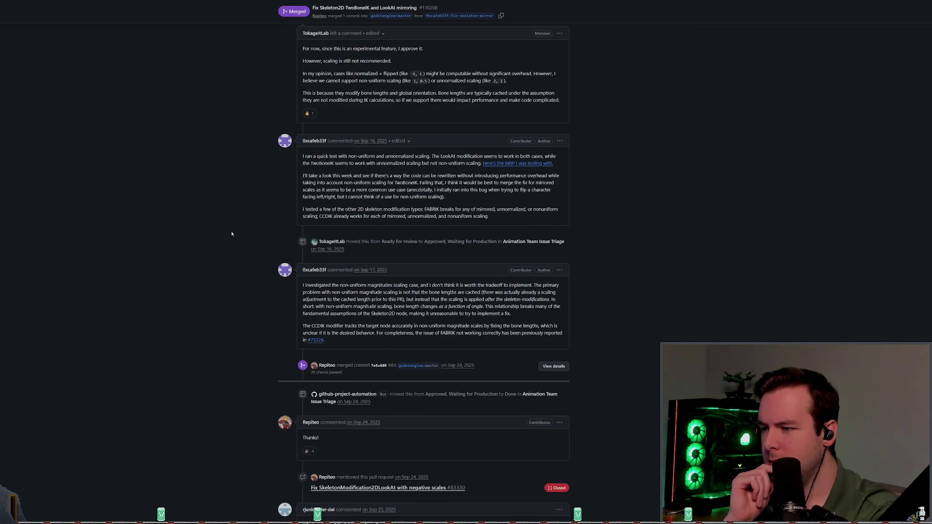
pyautogui.scroll(-2, 459, 340)
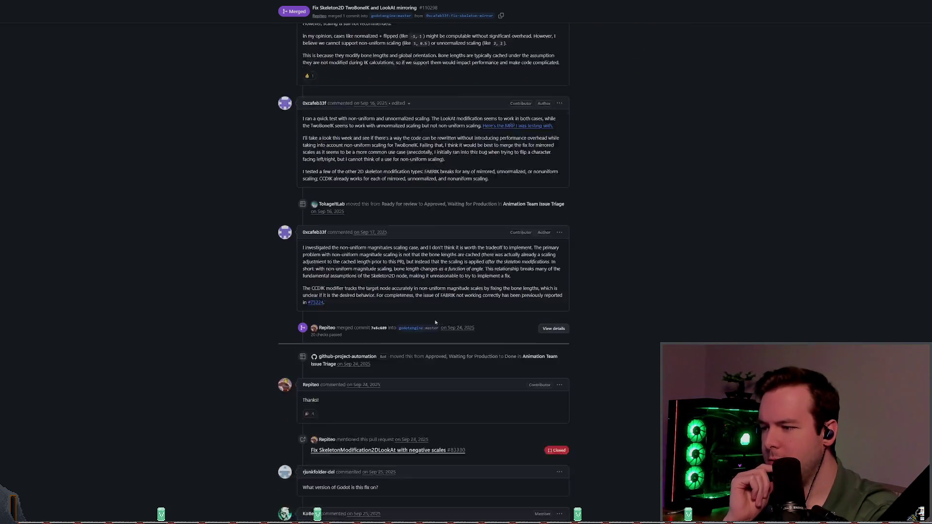
pyautogui.scroll(-2, 390, 309)
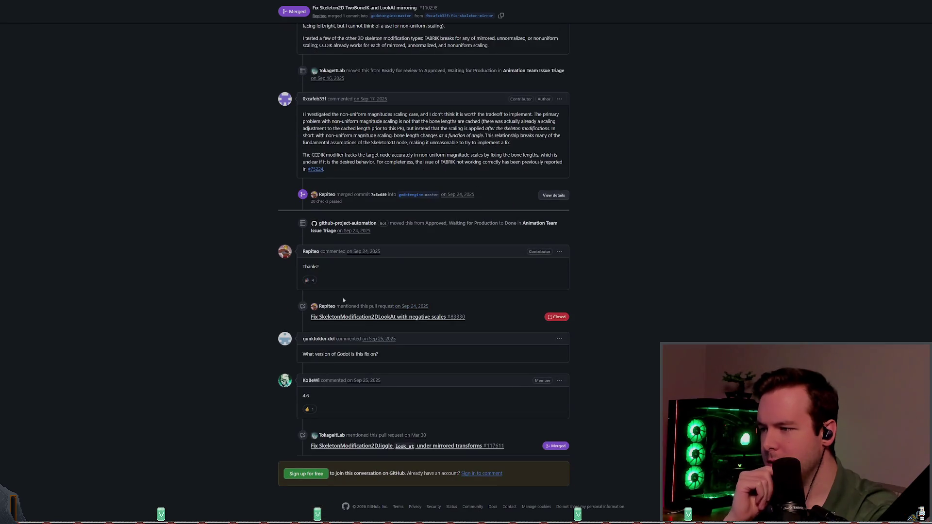
pyautogui.click(296, 400)
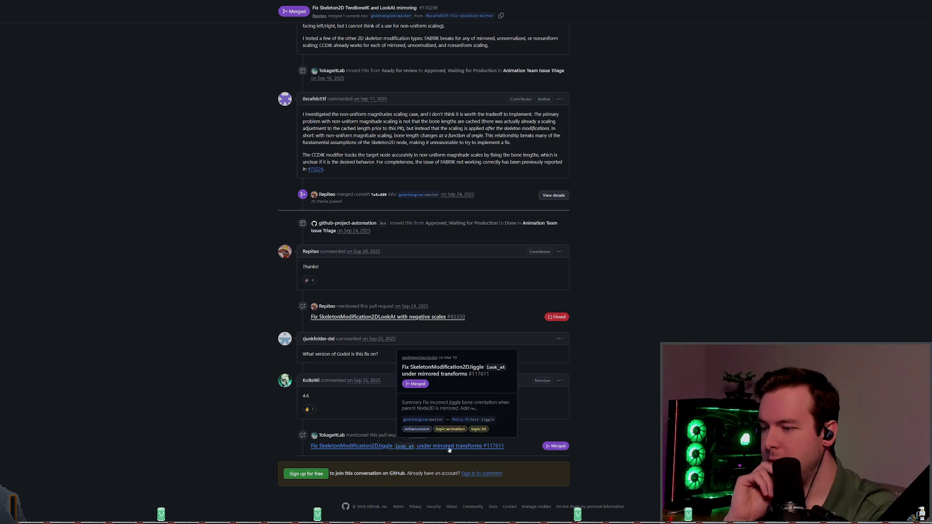
# Step: Return to the top of PR #110298 and view its single commit
pyautogui.scroll(3, 202, 353)
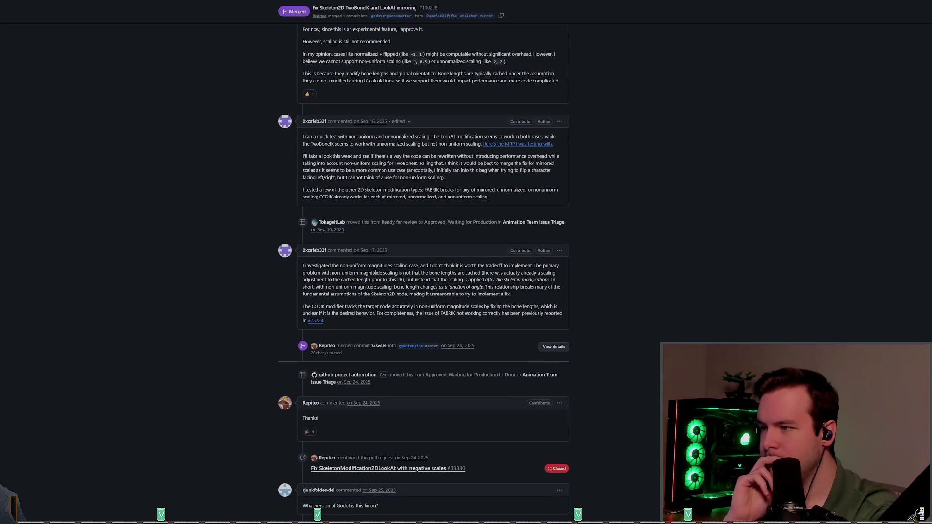
pyautogui.scroll(3, 248, 323)
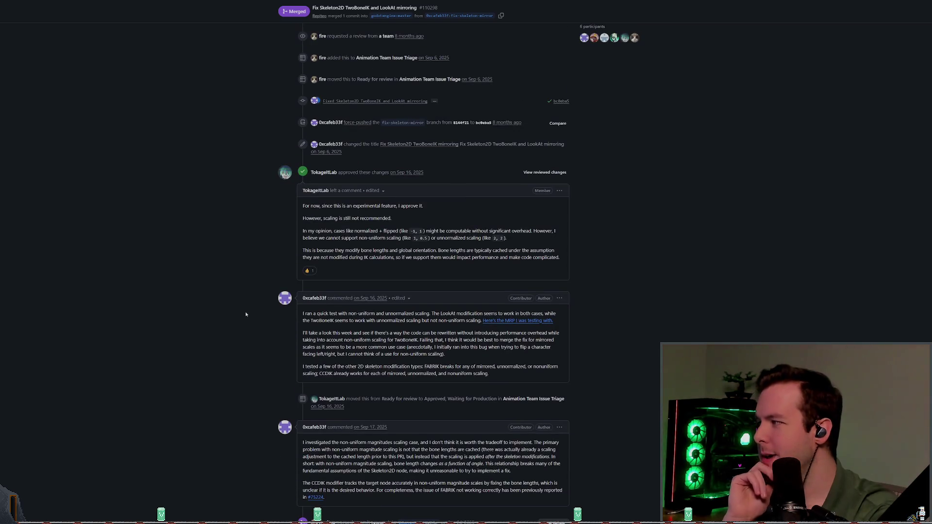
pyautogui.scroll(2, 305, 327)
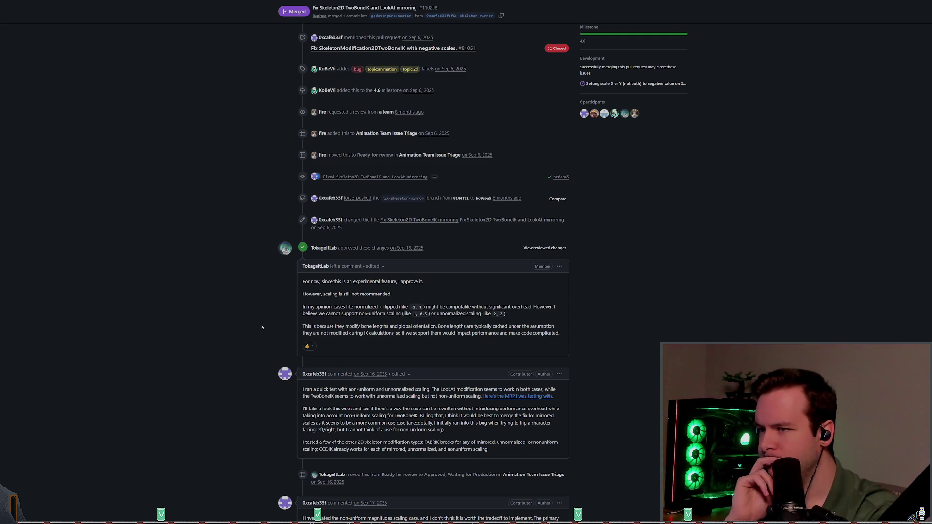
pyautogui.scroll(4, 260, 323)
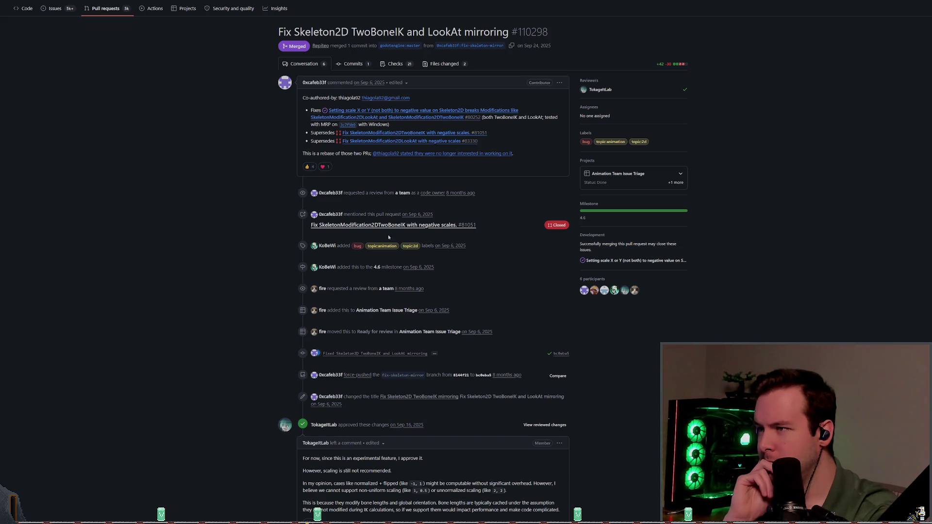
pyautogui.click(349, 66)
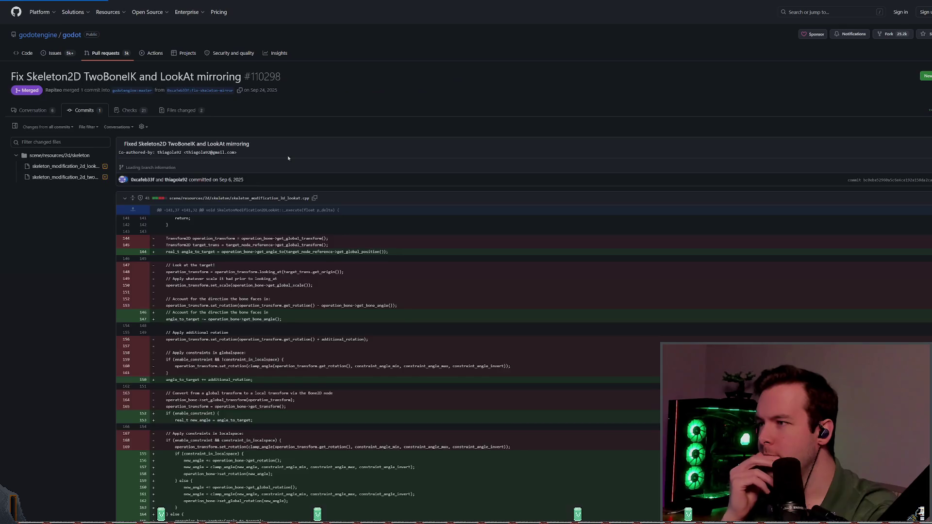
# Step: Review the LookAt and TwoBoneIK diff, including the rewritten else block at lines 185–201
pyautogui.scroll(-1, 239, 249)
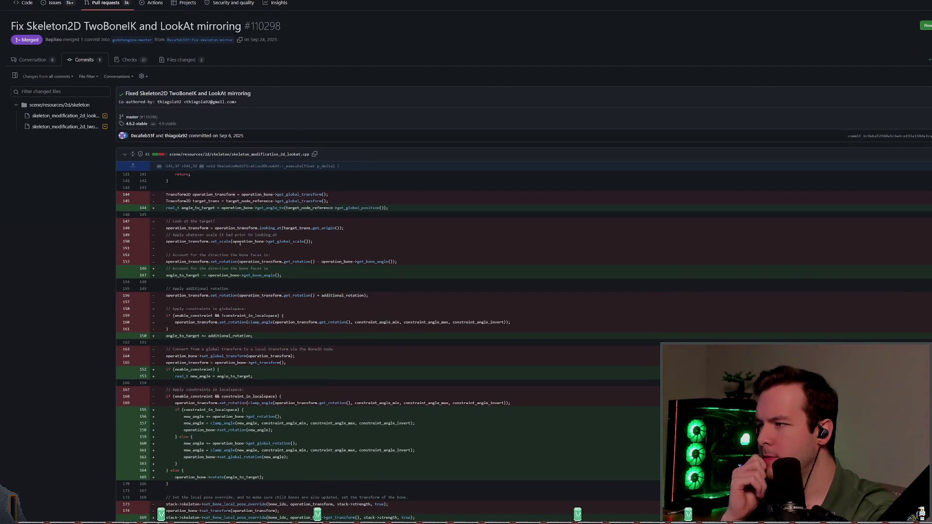
pyautogui.scroll(-1, 240, 243)
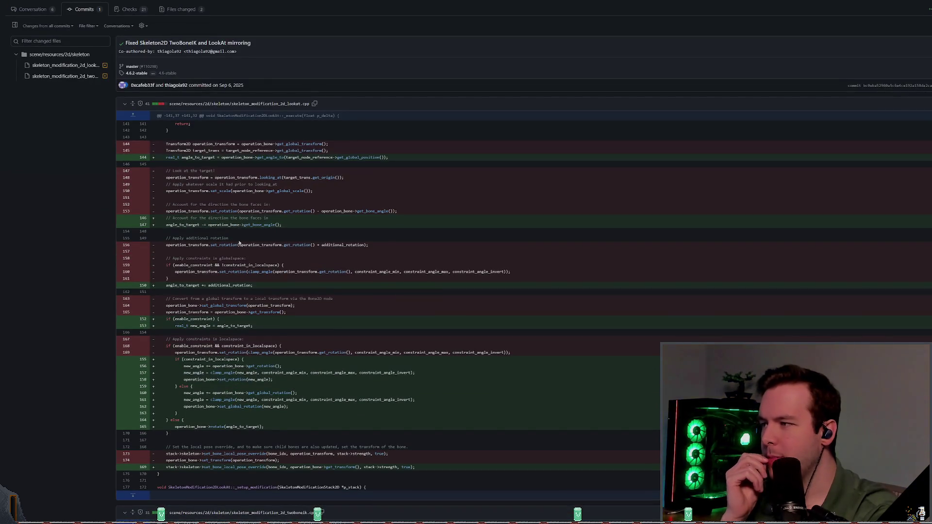
pyautogui.scroll(-2, 240, 243)
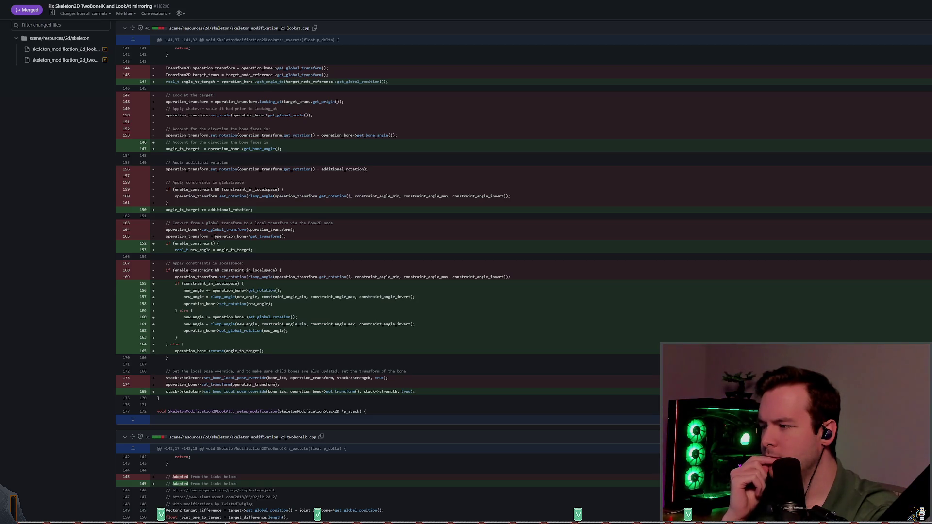
pyautogui.scroll(-5, 214, 240)
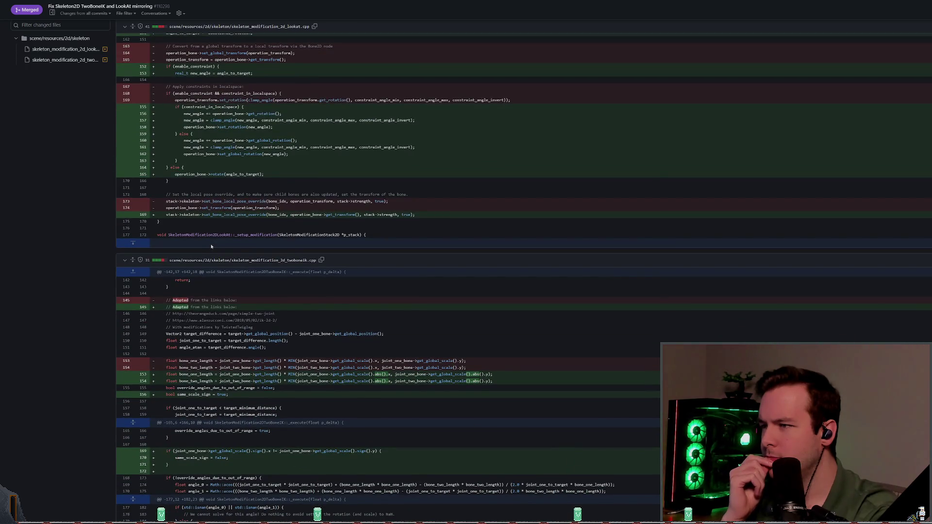
pyautogui.scroll(-4, 211, 240)
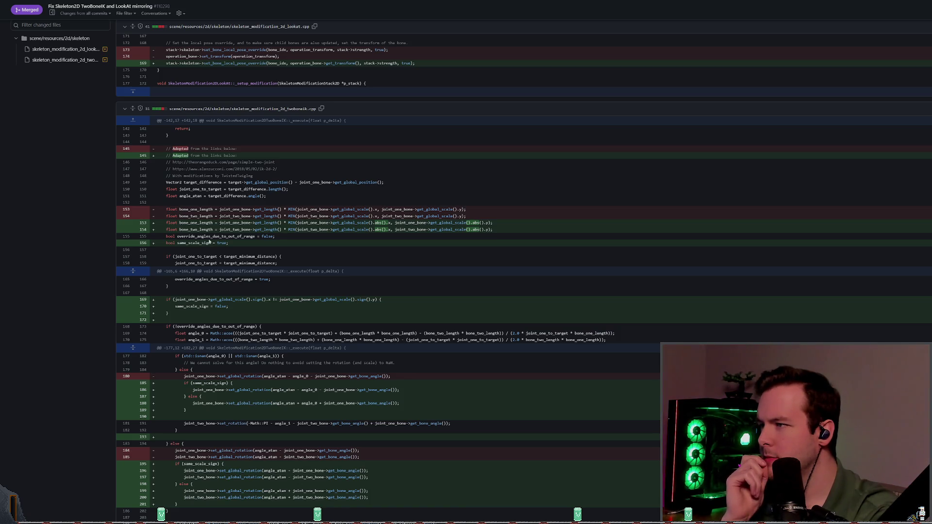
pyautogui.scroll(-4, 206, 237)
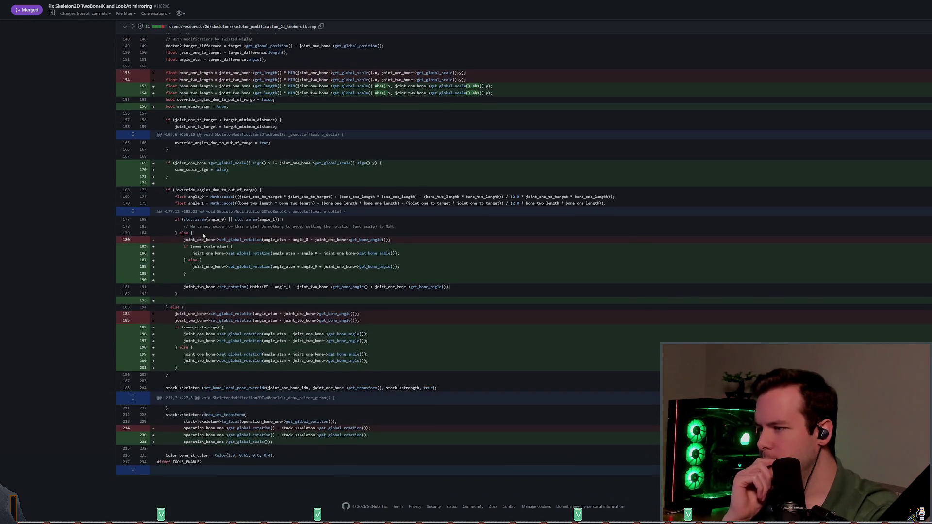
pyautogui.moveTo(178, 368)
pyautogui.mouseDown()
pyautogui.moveTo(168, 326)
pyautogui.moveTo(217, 306)
pyautogui.mouseUp()
pyautogui.click(218, 306)
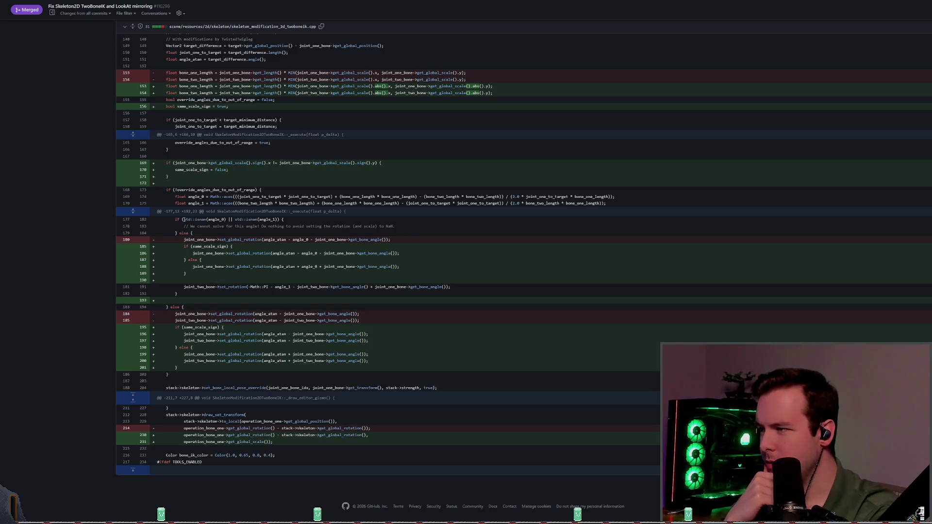
pyautogui.scroll(3, 187, 119)
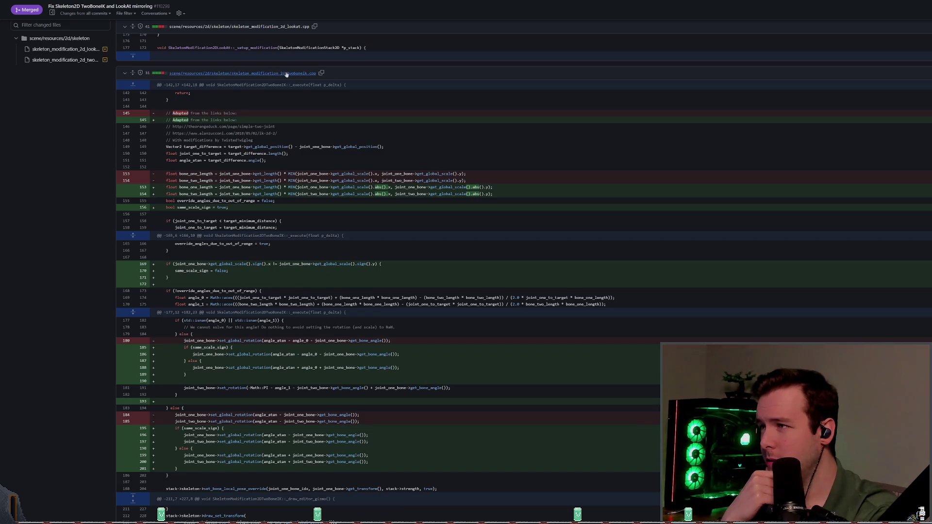
pyautogui.scroll(-3, 290, 74)
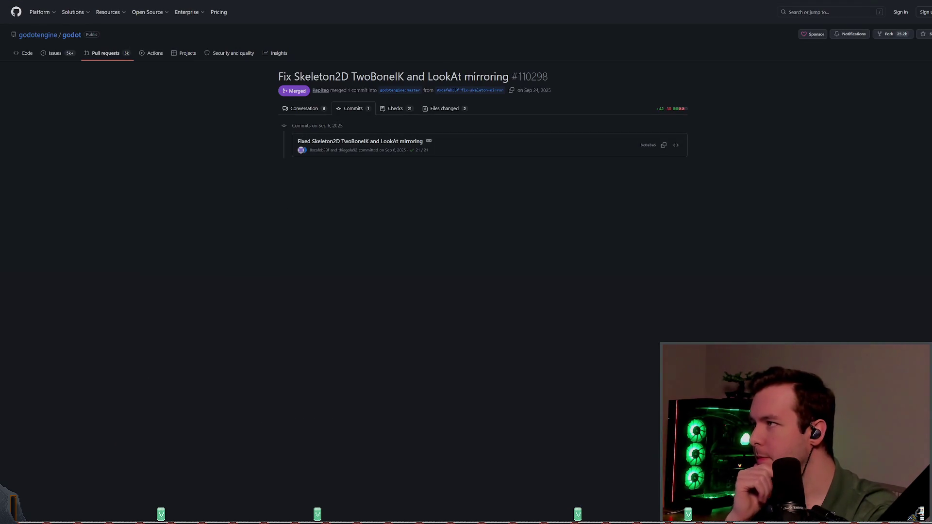
pyautogui.hotkey('ctrl', 'Tab')
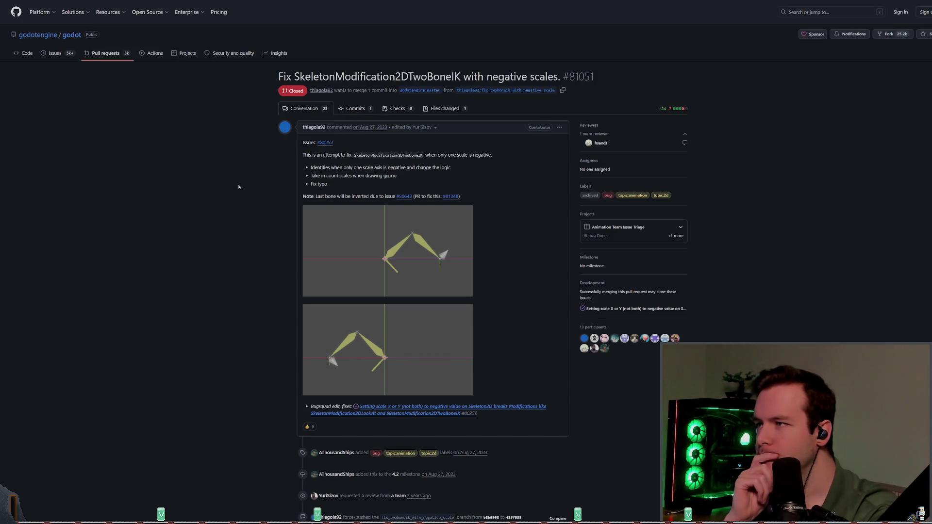
# Step: Read PR #81051's thread to its closure as superseded by #110298, then return to issue #75224
pyautogui.scroll(-3, 216, 204)
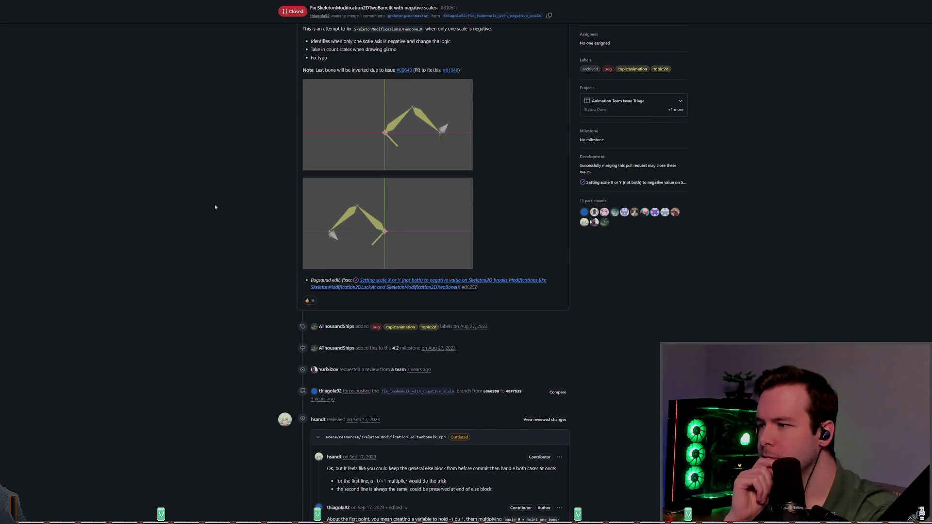
pyautogui.scroll(-7, 215, 204)
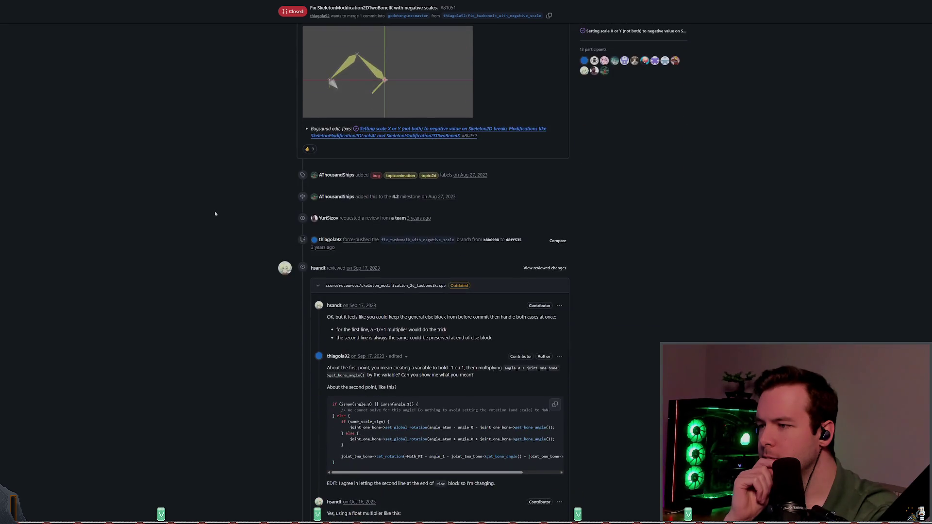
pyautogui.scroll(-10, 206, 200)
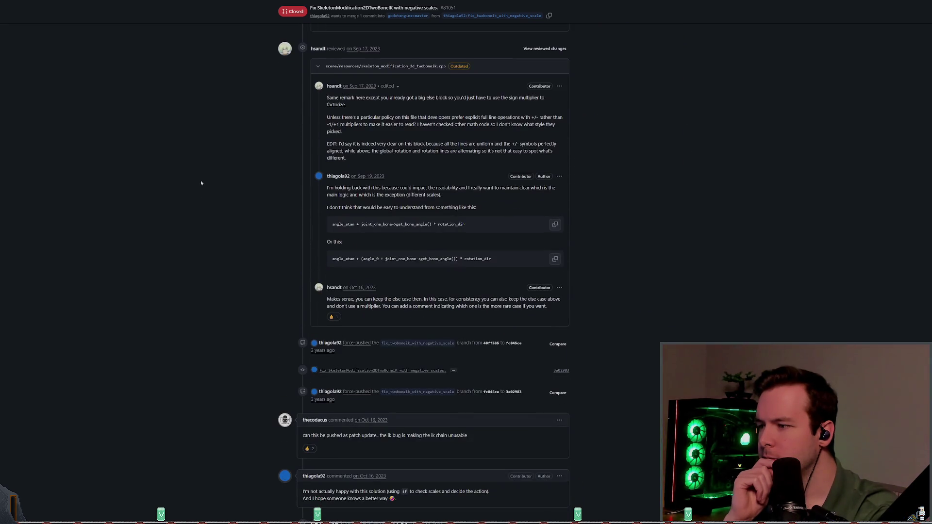
pyautogui.scroll(-15, 187, 165)
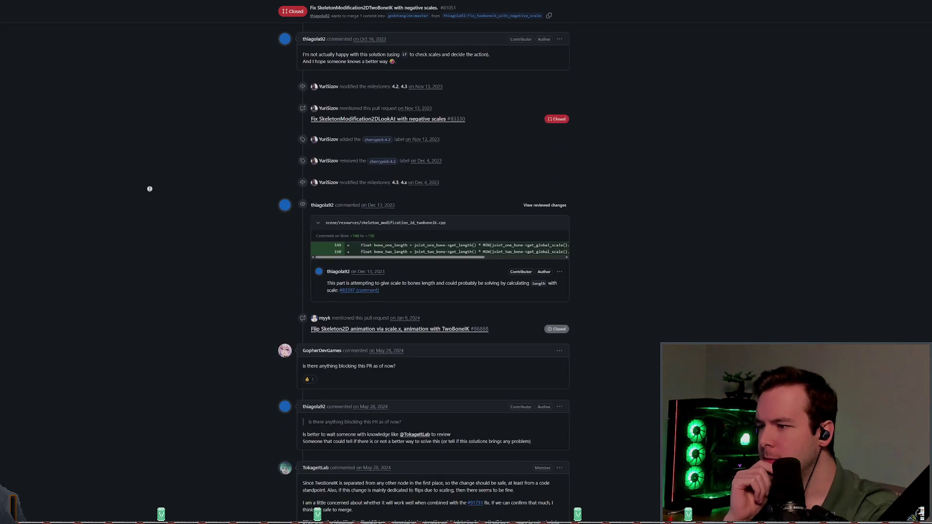
pyautogui.moveTo(343, 356)
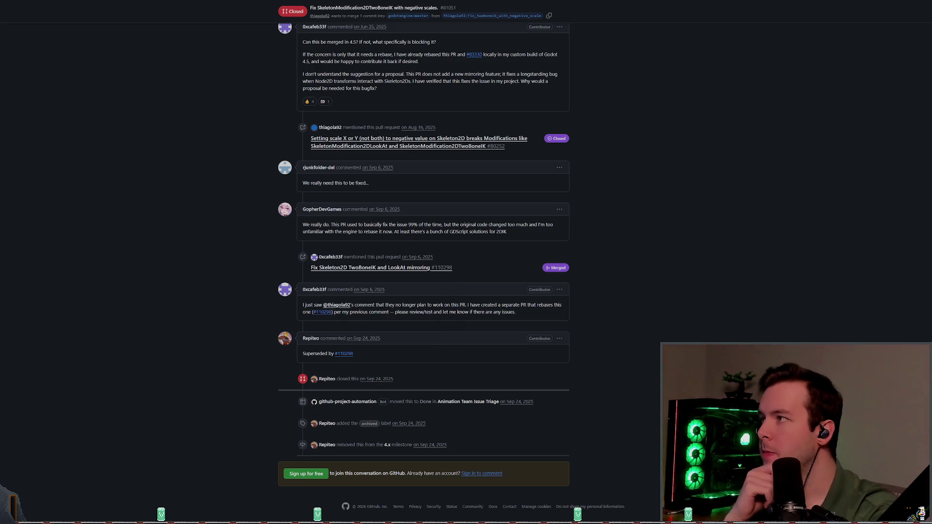
pyautogui.hotkey('alt', 'Left')
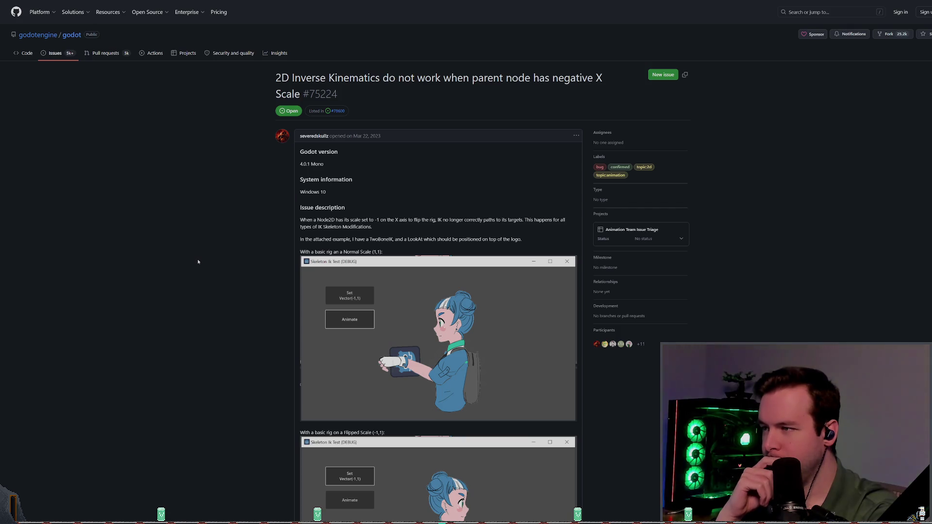
# Step: Read down through issue #75224's negative X scale IK comments and scroll back up
pyautogui.scroll(-3, 198, 264)
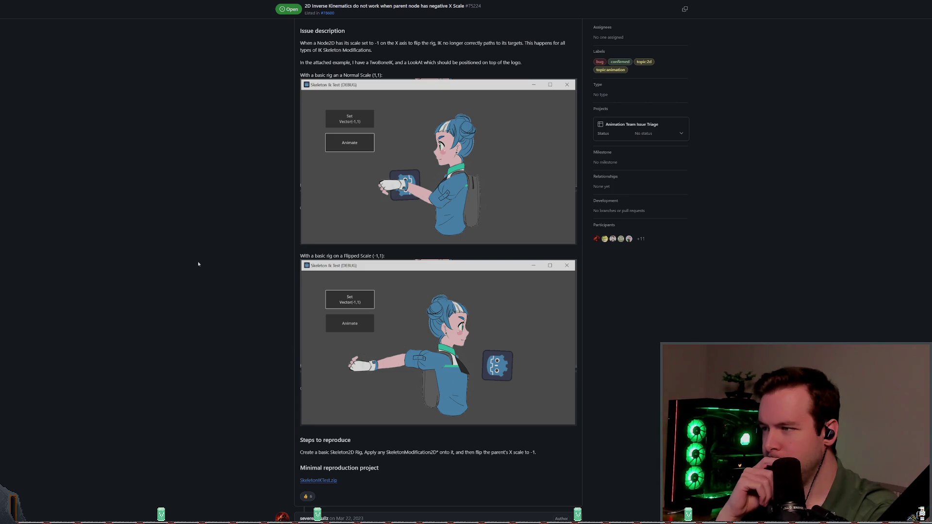
pyautogui.scroll(-3, 198, 263)
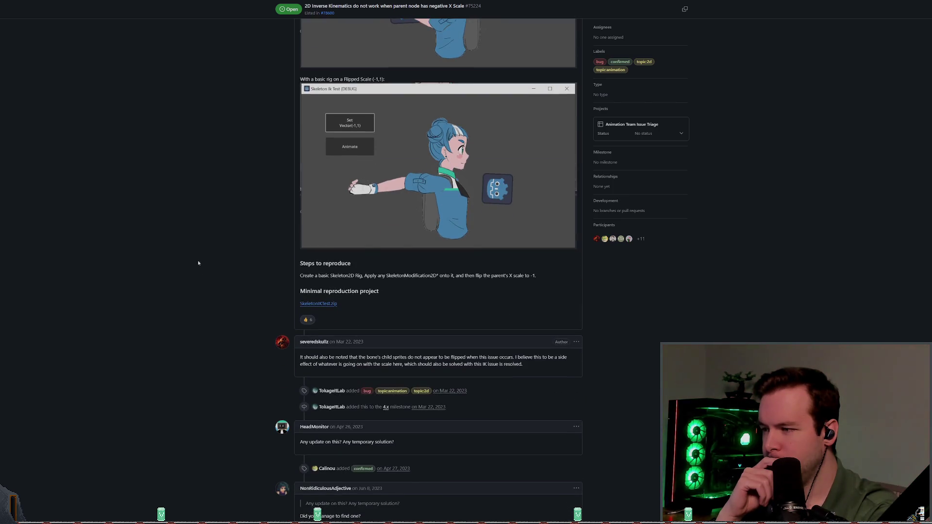
pyautogui.scroll(-7, 198, 262)
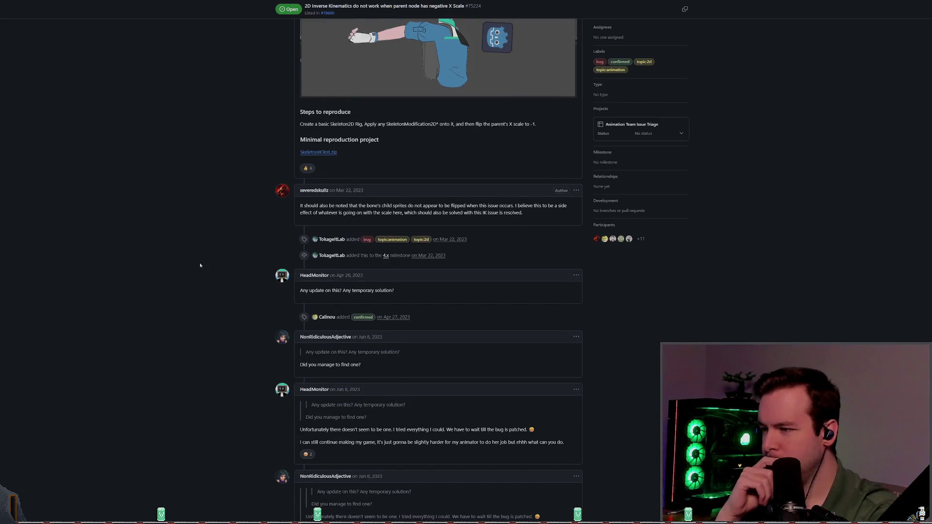
pyautogui.scroll(-15, 198, 283)
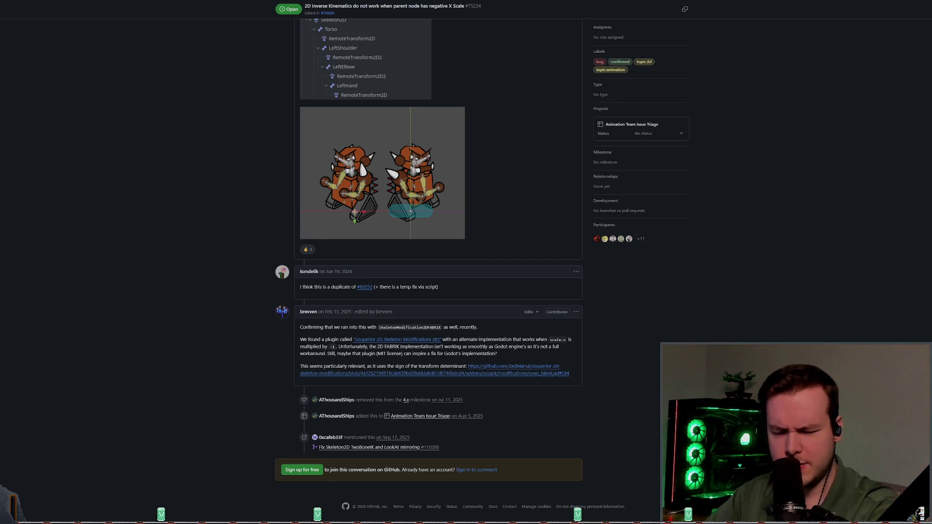
pyautogui.scroll(15, 188, 302)
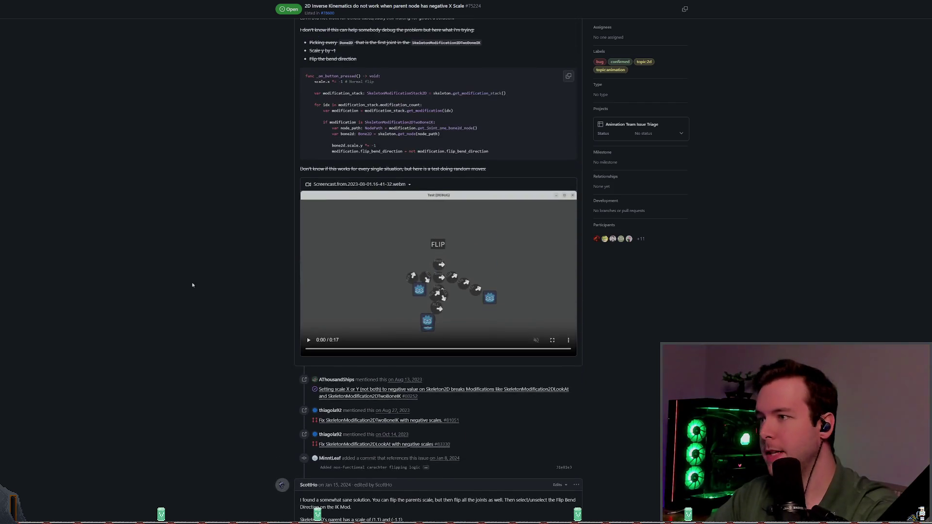
pyautogui.scroll(10, 192, 285)
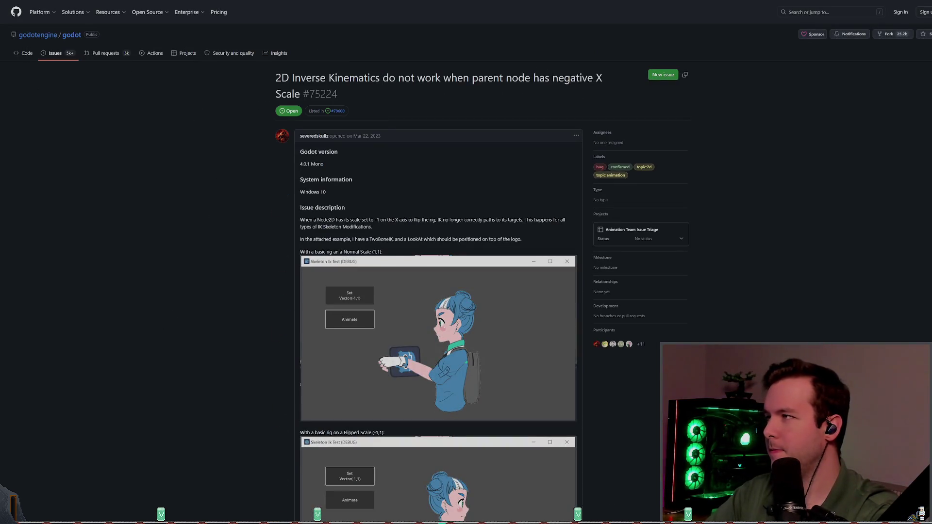
# Step: Open a private browser window, put Godot in the 2D view, and move to Obsidian
pyautogui.hotkey('ctrl', 'shift', 'n')
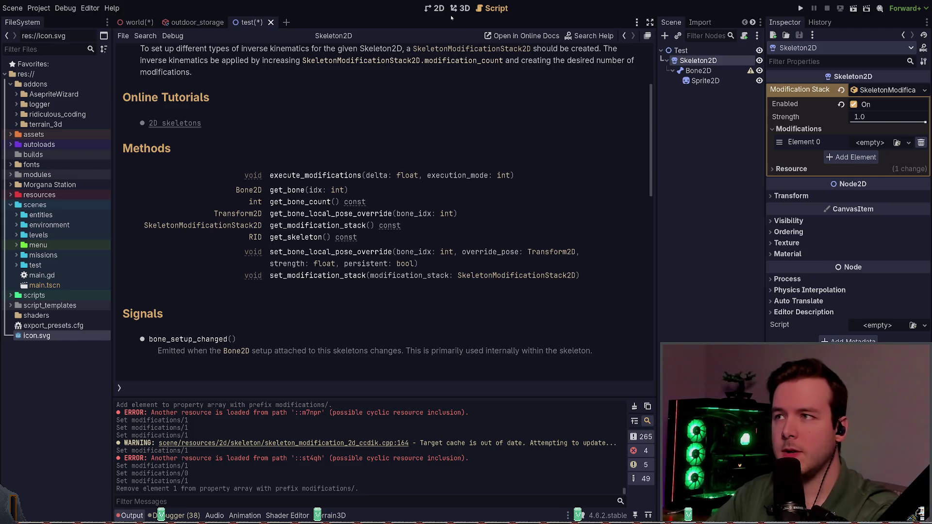
pyautogui.click(437, 8)
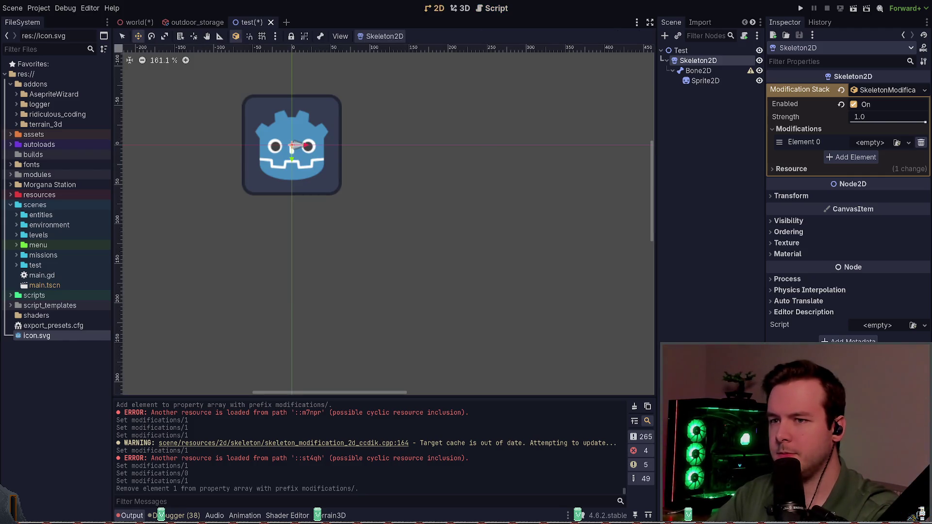
pyautogui.hotkey('alt', 'Tab')
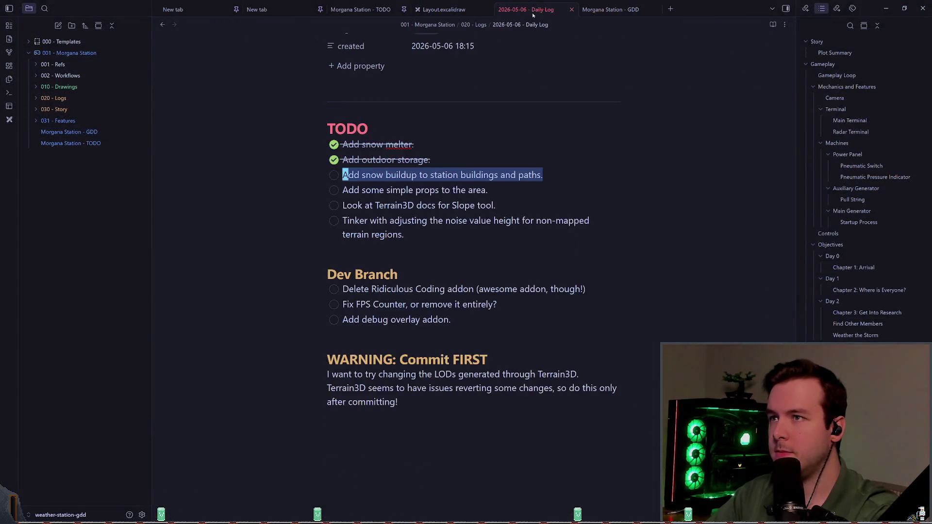
# Step: Check off the snow buildup task and the Terrain3D Slope tool docs task
pyautogui.click(334, 175)
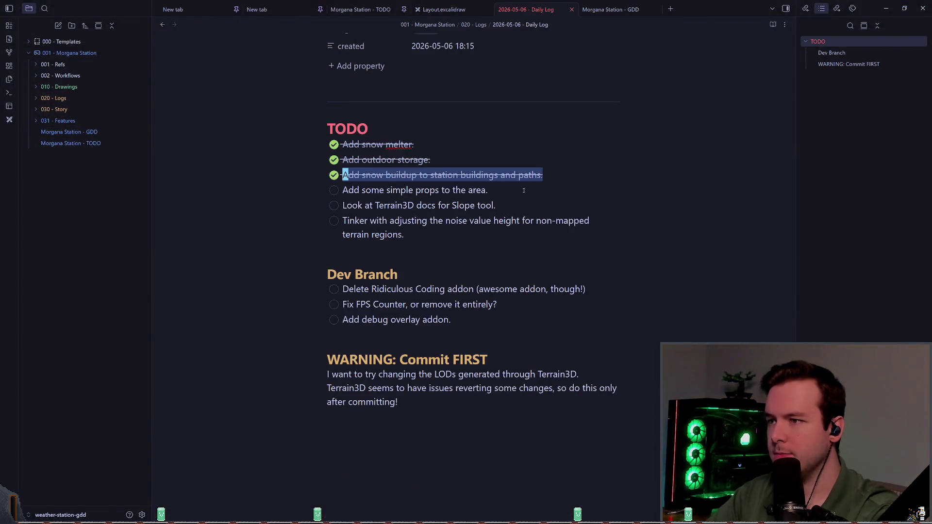
pyautogui.press('Down')
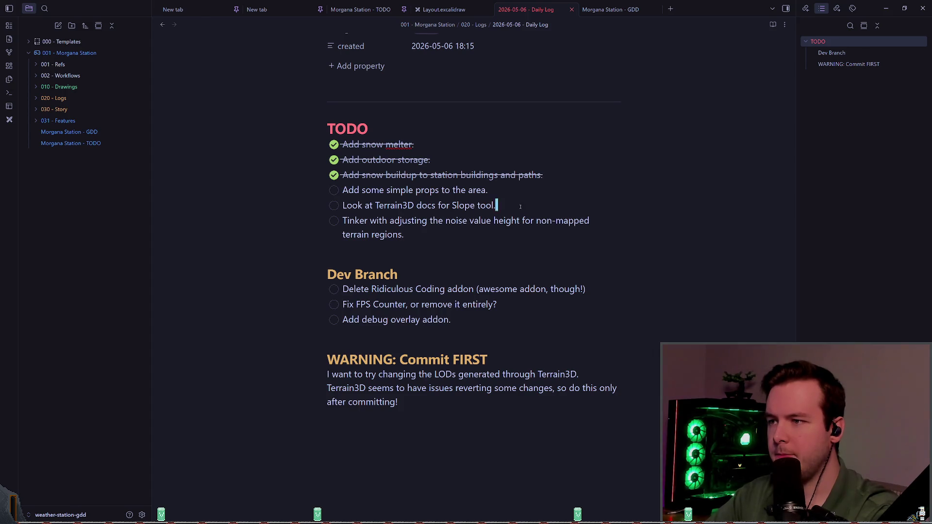
pyautogui.hotkey('shift', 'Home')
pyautogui.click(533, 210)
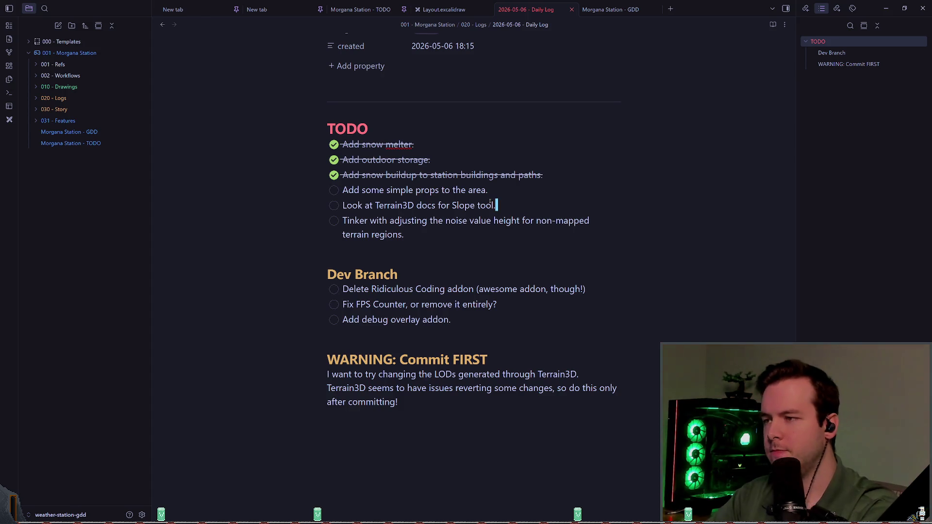
pyautogui.click(334, 205)
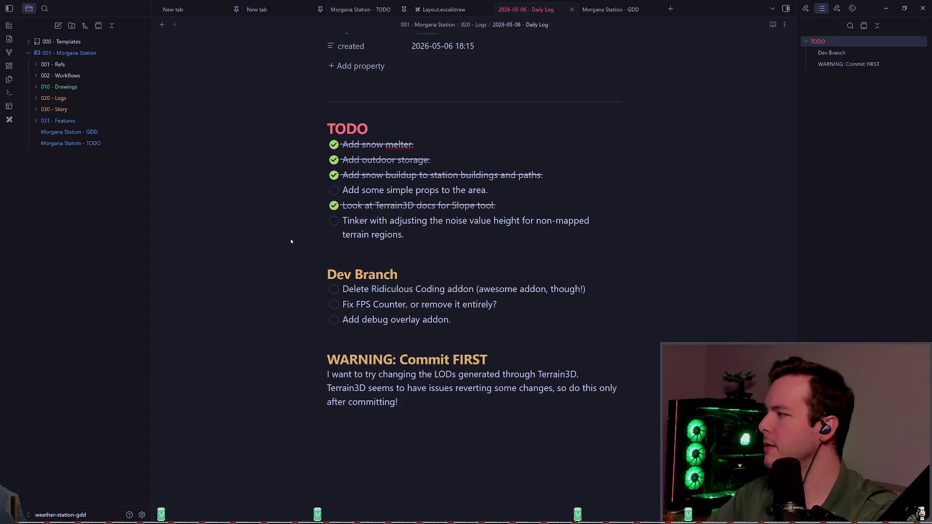
# Step: Uncheck the 'Look at Terrain3D docs for Slope tool.' task with Ctrl+Enter
pyautogui.moveTo(496, 206)
pyautogui.mouseDown()
pyautogui.moveTo(312, 206)
pyautogui.moveTo(512, 206)
pyautogui.mouseUp()
pyautogui.click(542, 208)
pyautogui.click(505, 205)
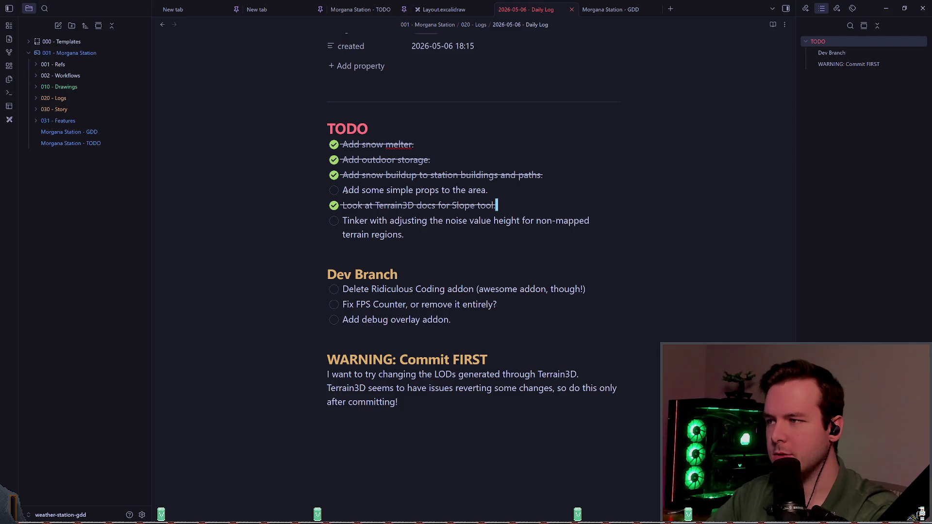
pyautogui.hotkey('ctrl', 'Return')
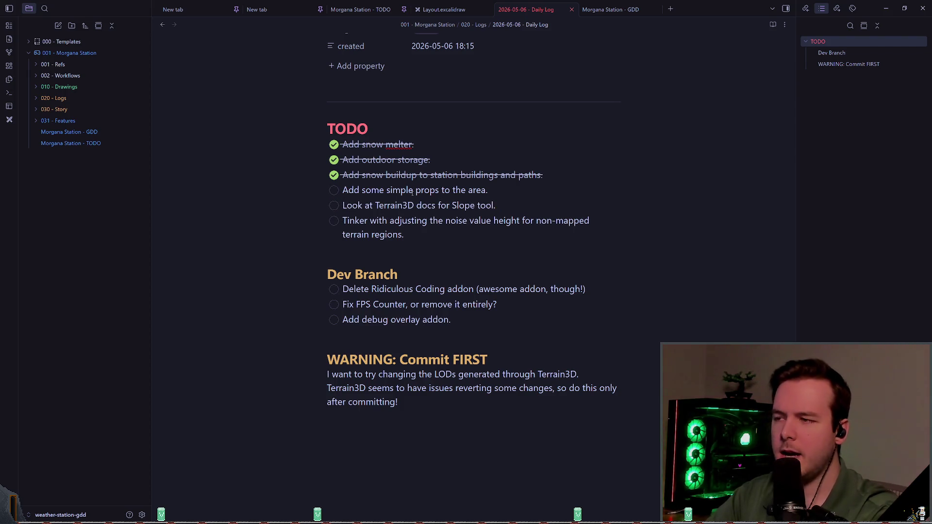
# Step: Select and then deselect the simple props and Tinker noise height task text
pyautogui.moveTo(342, 190); pyautogui.dragTo(491, 190)
pyautogui.click(490, 190)
pyautogui.moveTo(348, 190); pyautogui.dragTo(497, 195)
pyautogui.click(497, 195)
pyautogui.moveTo(343, 221)
pyautogui.mouseDown()
pyautogui.moveTo(428, 235)
pyautogui.moveTo(342, 221)
pyautogui.mouseUp()
pyautogui.click(428, 234)
pyautogui.click(422, 235)
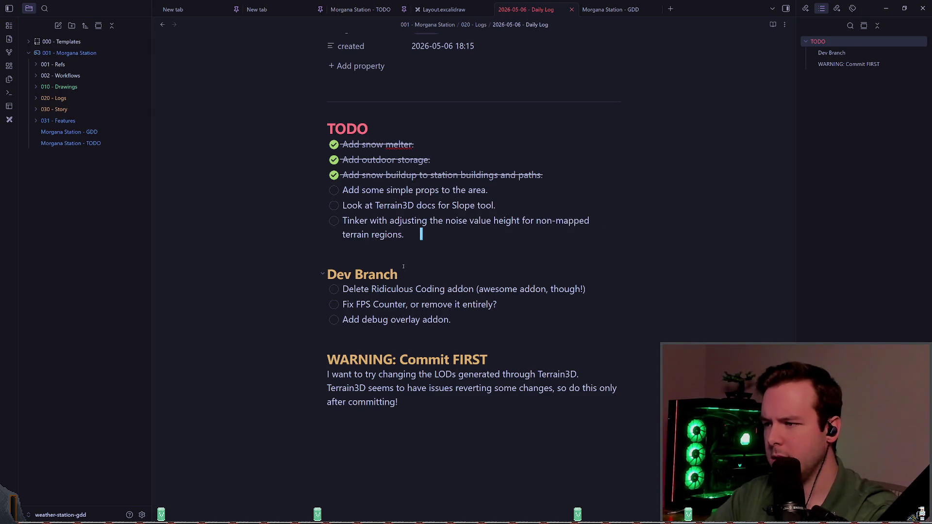
# Step: Select and clear the Dev Branch tasks, Fix FPS Counter line and Commit FIRST warning text
pyautogui.click(447, 321)
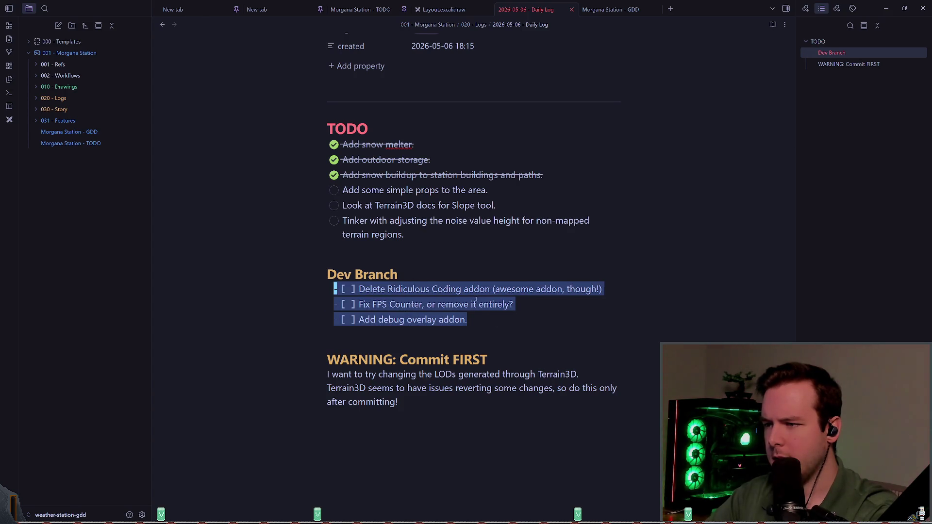
pyautogui.click(509, 303)
pyautogui.hotkey('shift', 'Left')
pyautogui.moveTo(542, 305); pyautogui.dragTo(345, 304)
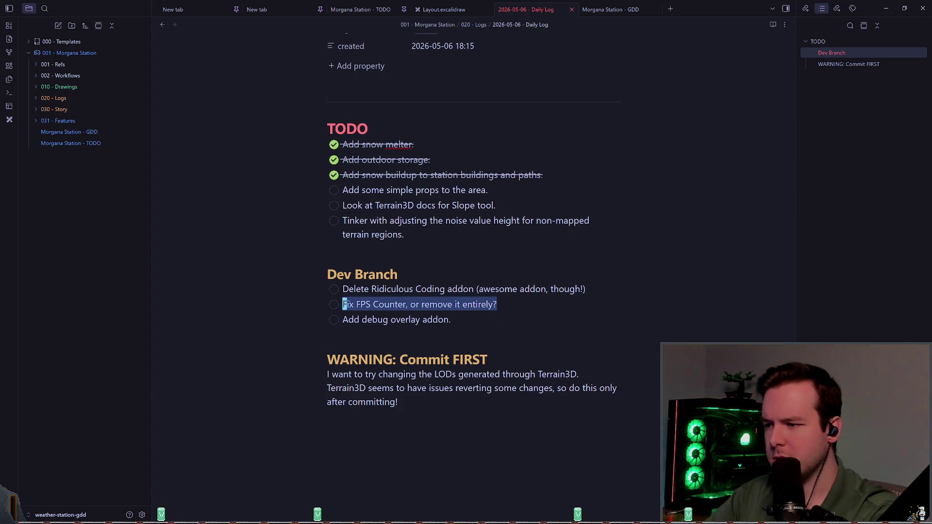
pyautogui.click(473, 314)
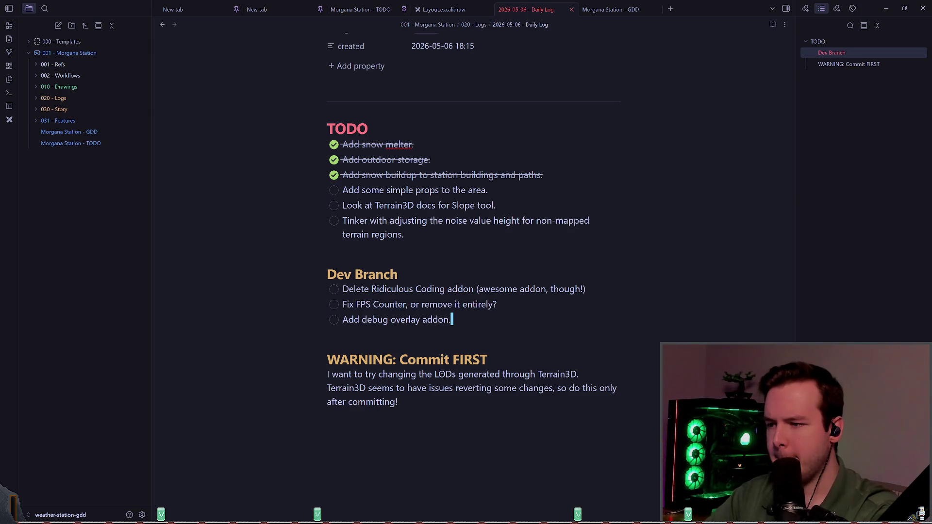
pyautogui.moveTo(469, 410)
pyautogui.mouseDown()
pyautogui.moveTo(375, 387)
pyautogui.moveTo(335, 335)
pyautogui.mouseUp()
pyautogui.click(455, 319)
pyautogui.click(451, 249)
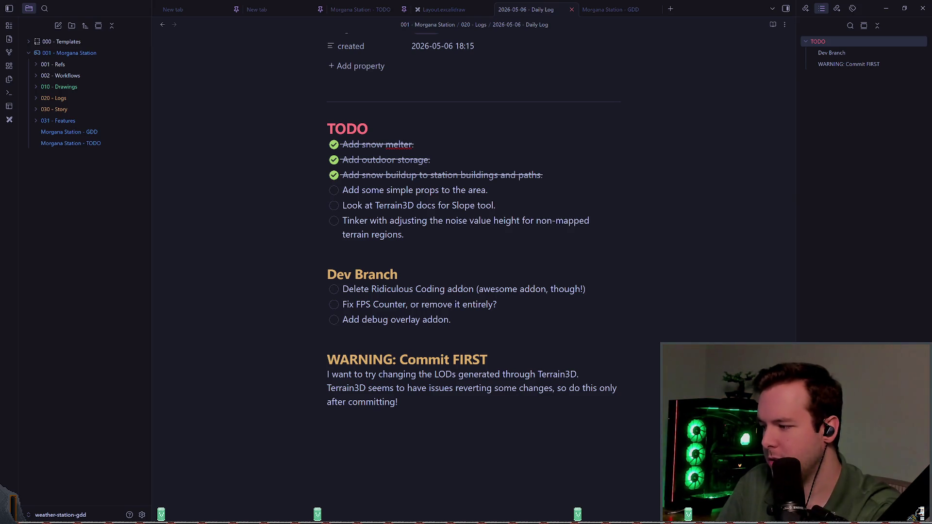
pyautogui.hotkey('alt', 'Tab')
pyautogui.hotkey('ctrl', 's')
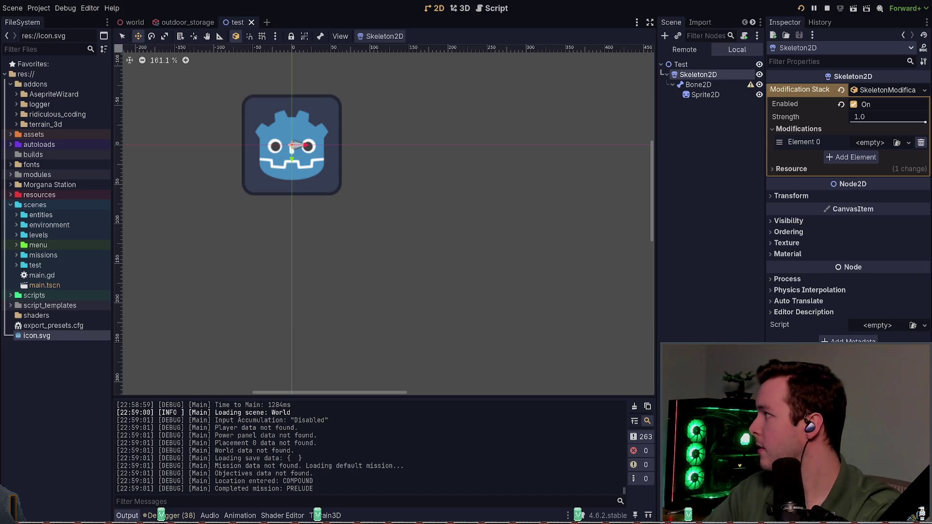
# Step: Switch to the running game and walk across the snowfield toward the lit garage and buildings
pyautogui.hotkey('alt', 'Tab')
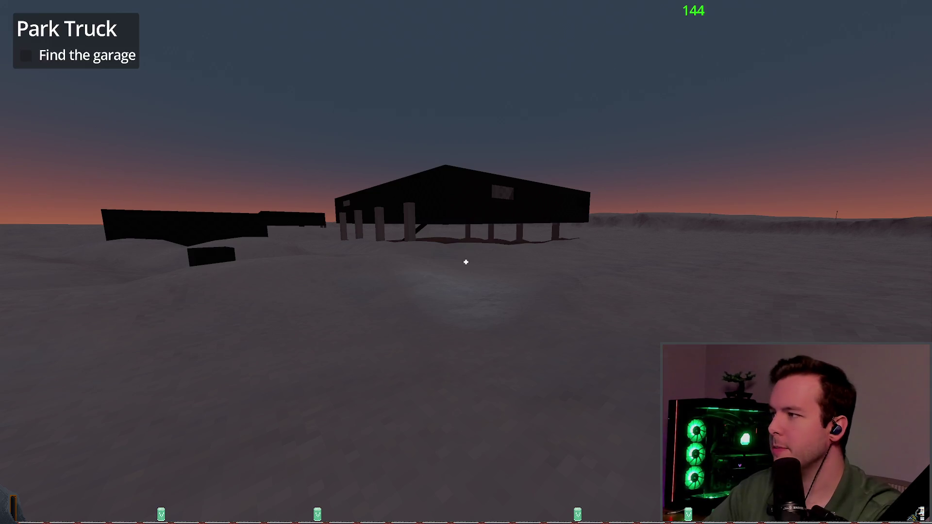
pyautogui.press('w')
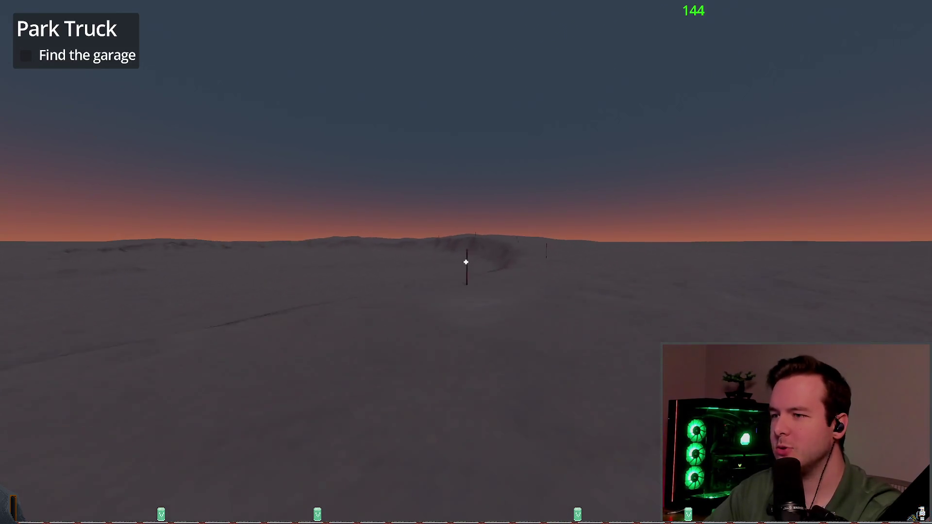
pyautogui.press('w')
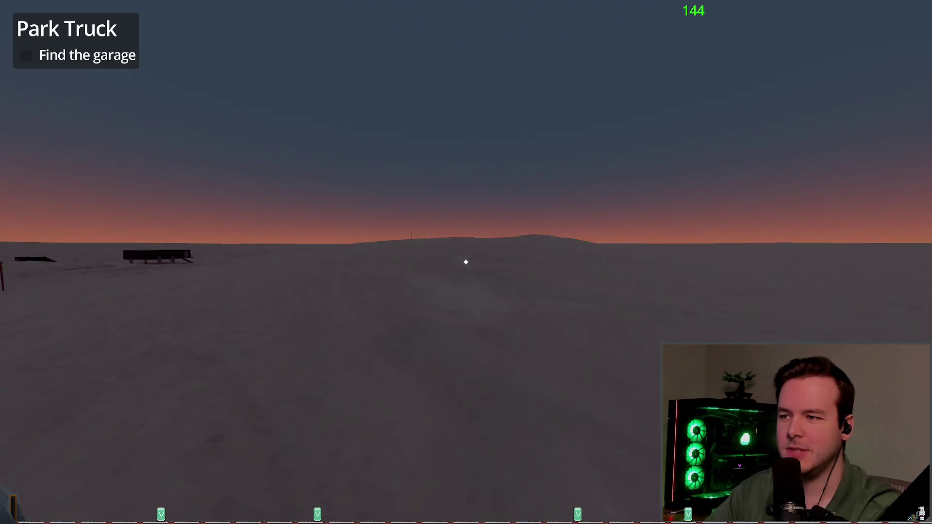
pyautogui.press('w')
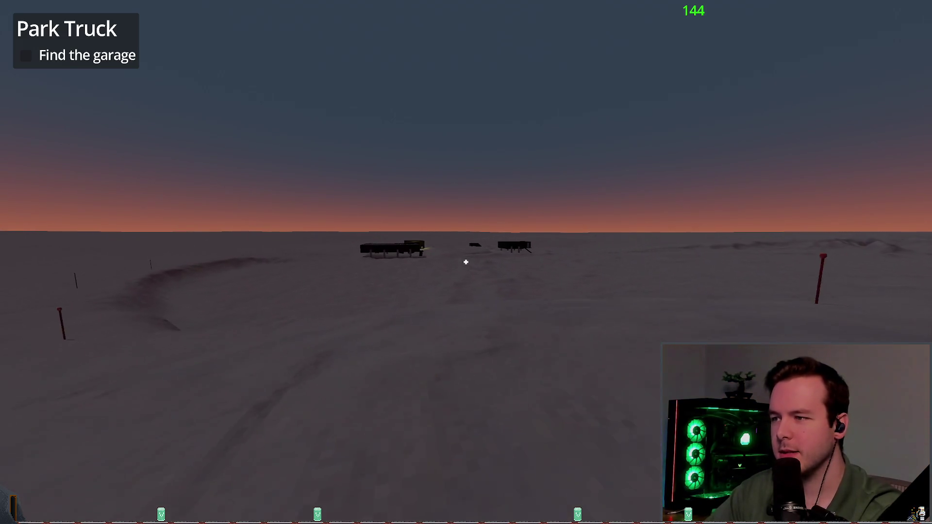
pyautogui.press('w')
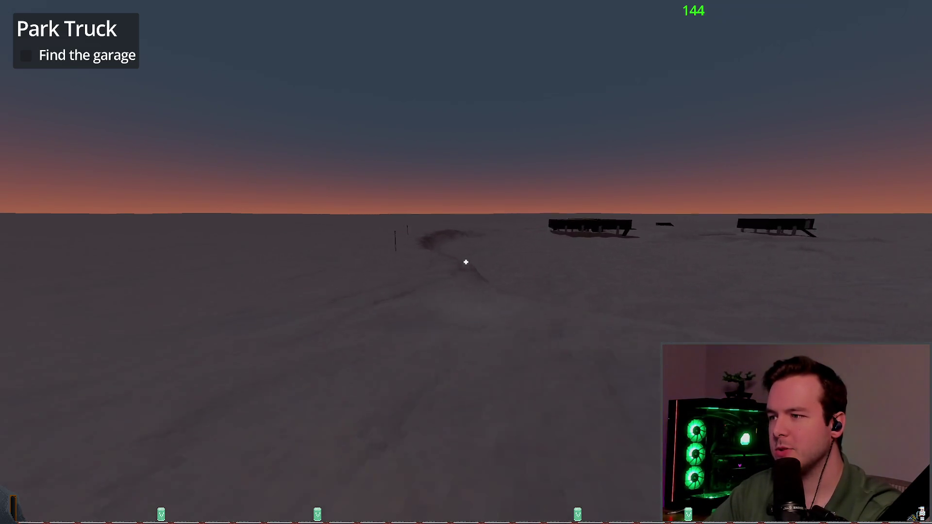
pyautogui.press('w')
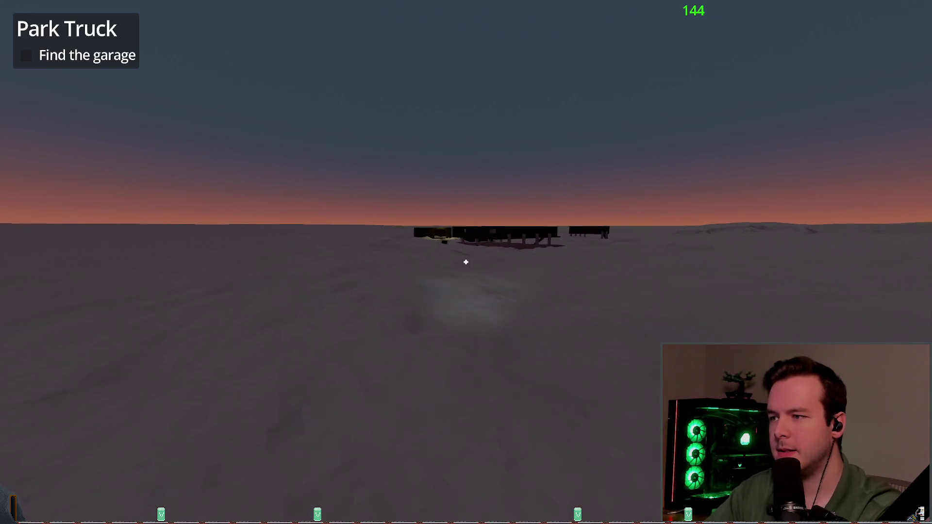
pyautogui.press('w')
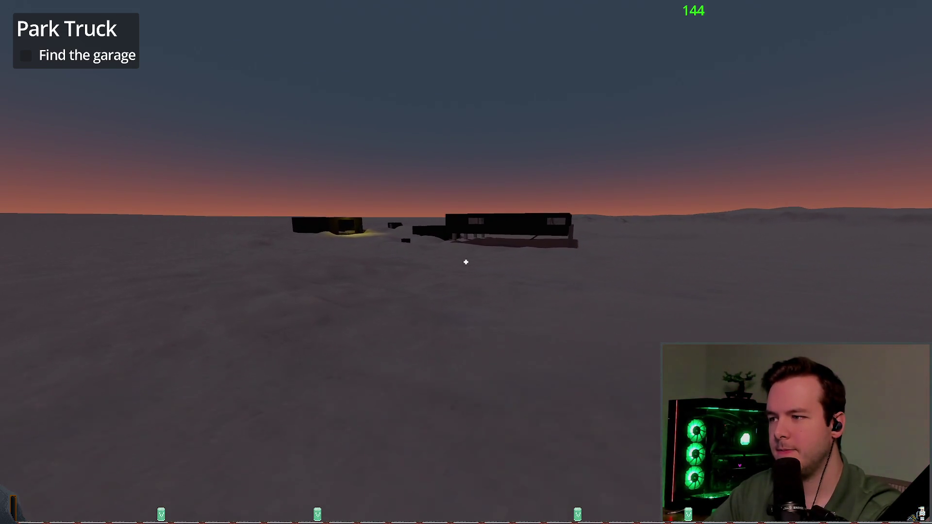
pyautogui.press('w')
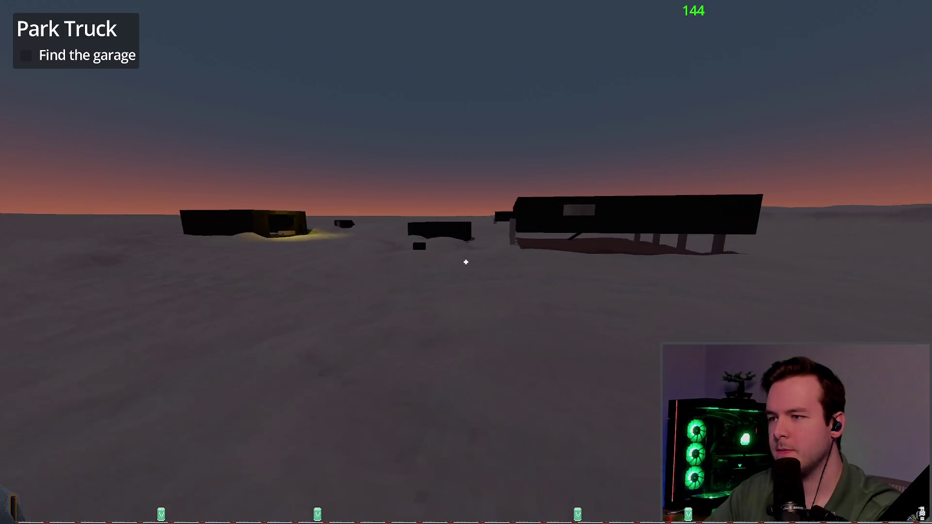
pyautogui.press('w')
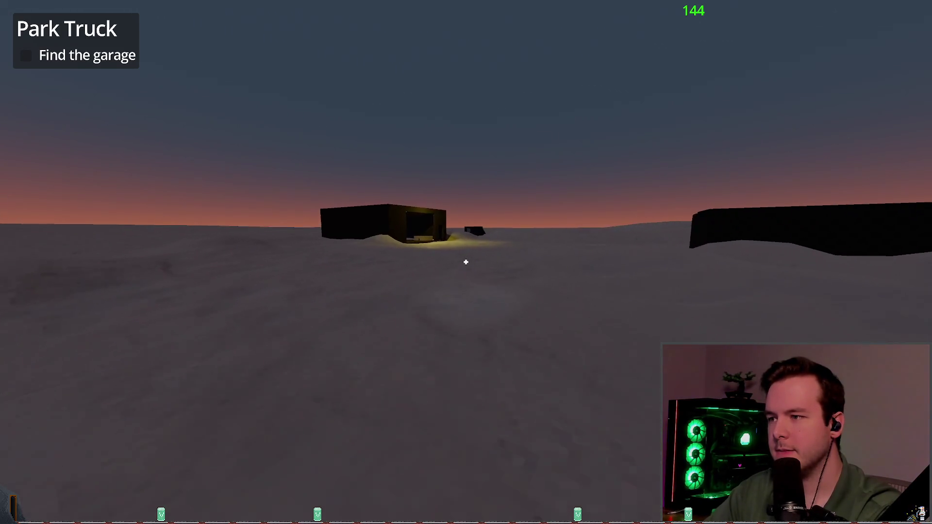
# Step: Head to the dark stilted building, walk under and around it, then back away
pyautogui.press('w')
pyautogui.press('d')
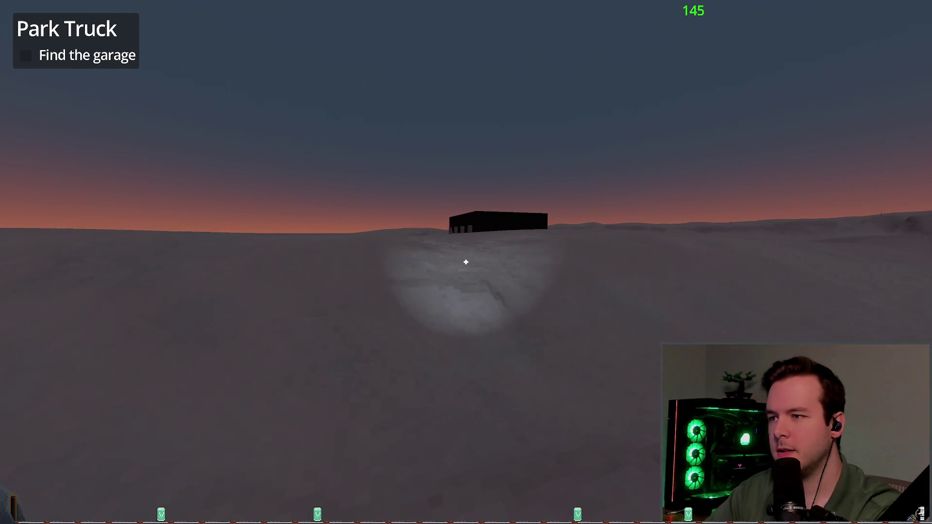
pyautogui.press('w')
pyautogui.press('w')
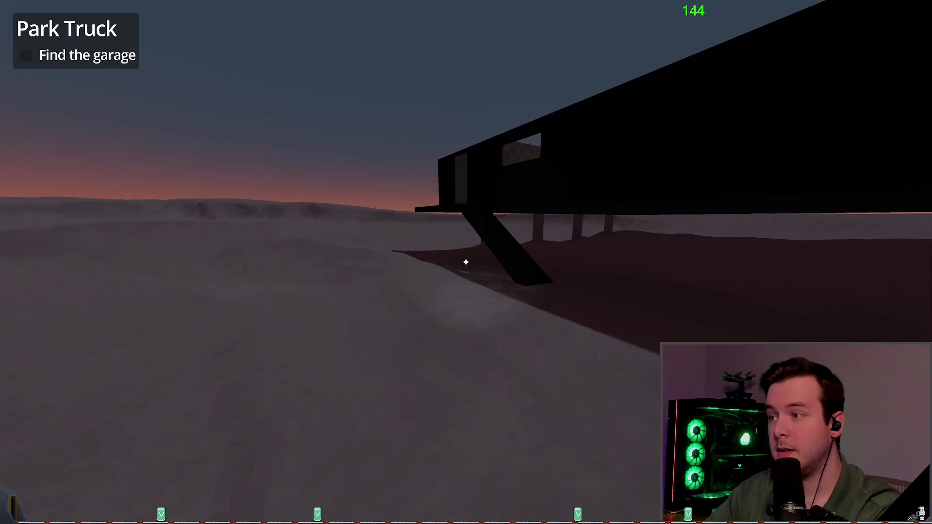
pyautogui.press('w')
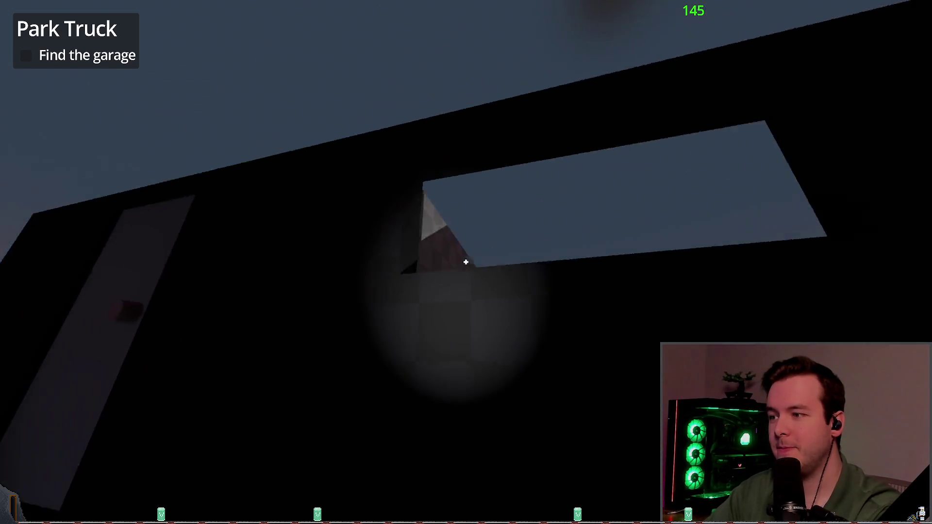
pyautogui.press('w')
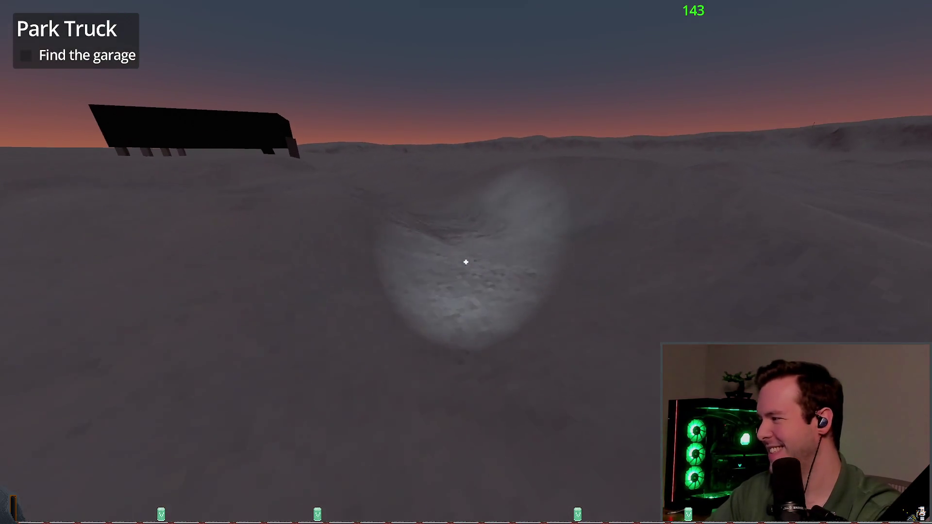
pyautogui.press('w')
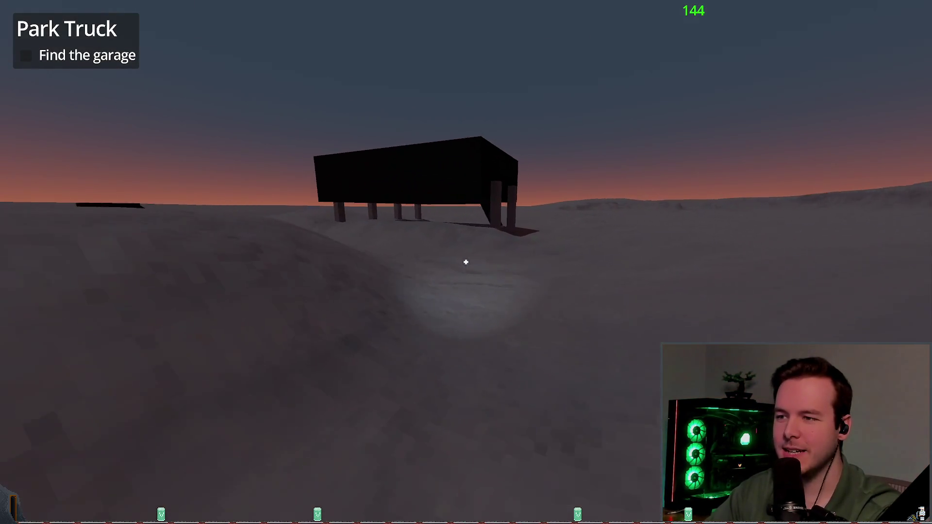
pyautogui.press('w')
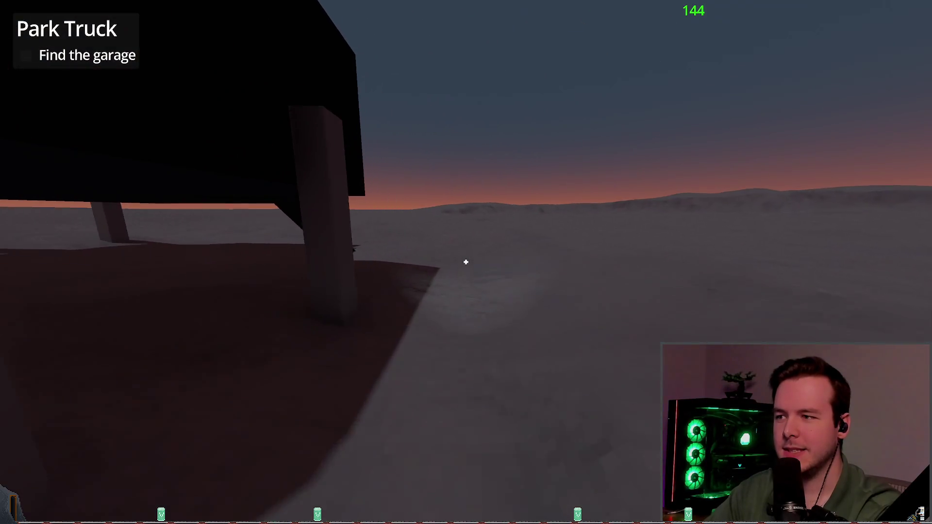
pyautogui.press('s')
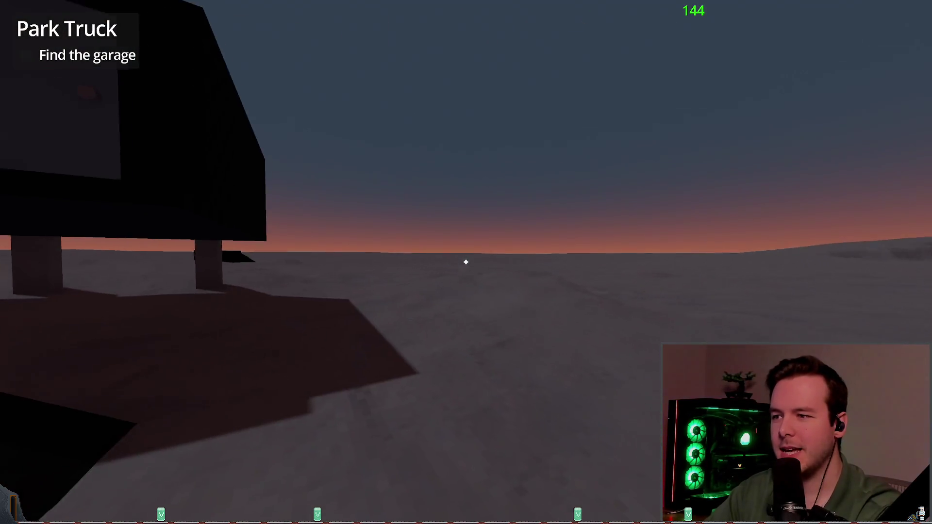
pyautogui.press('w')
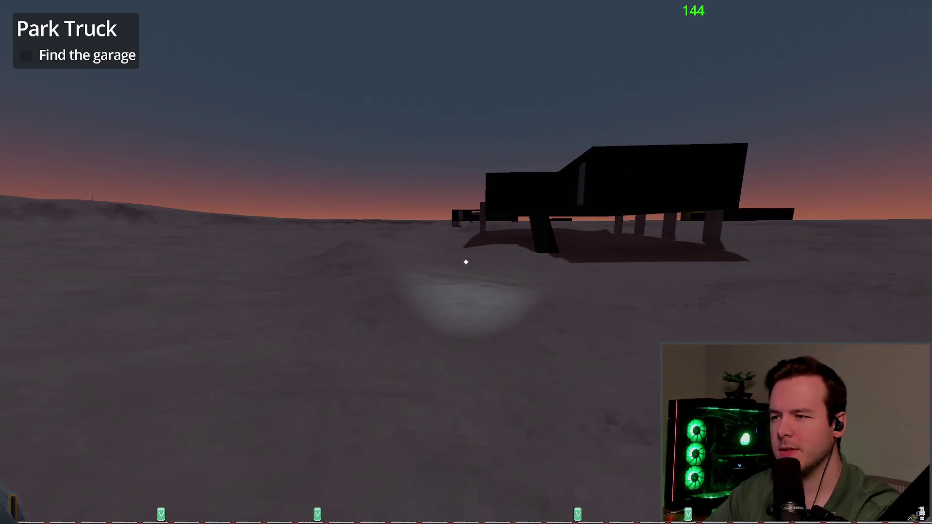